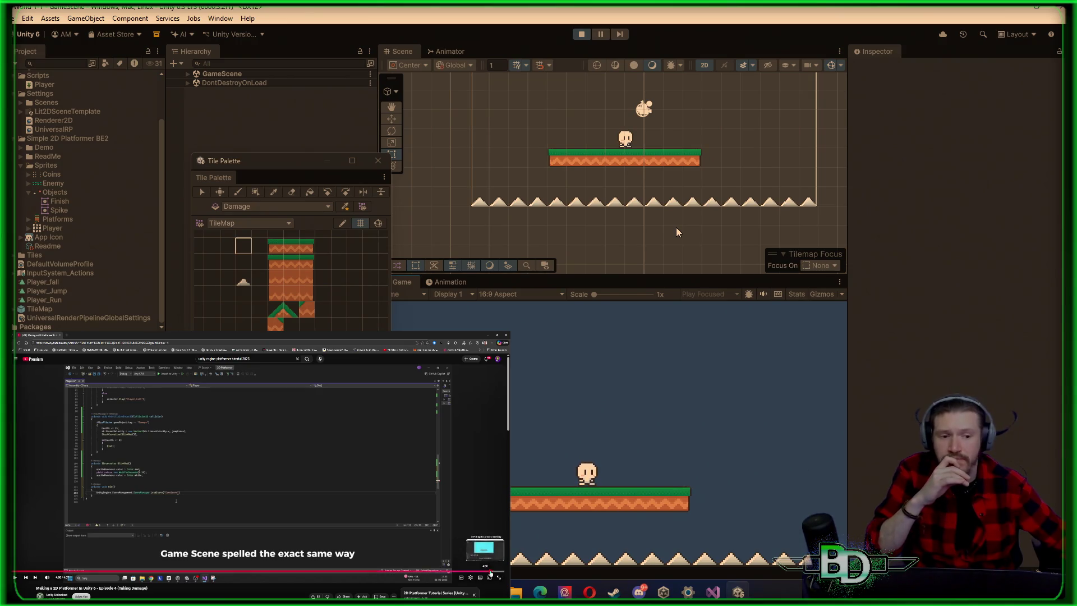
Skip ahead in the tutorial video, pause it and rewind a few seconds
click(490, 572)
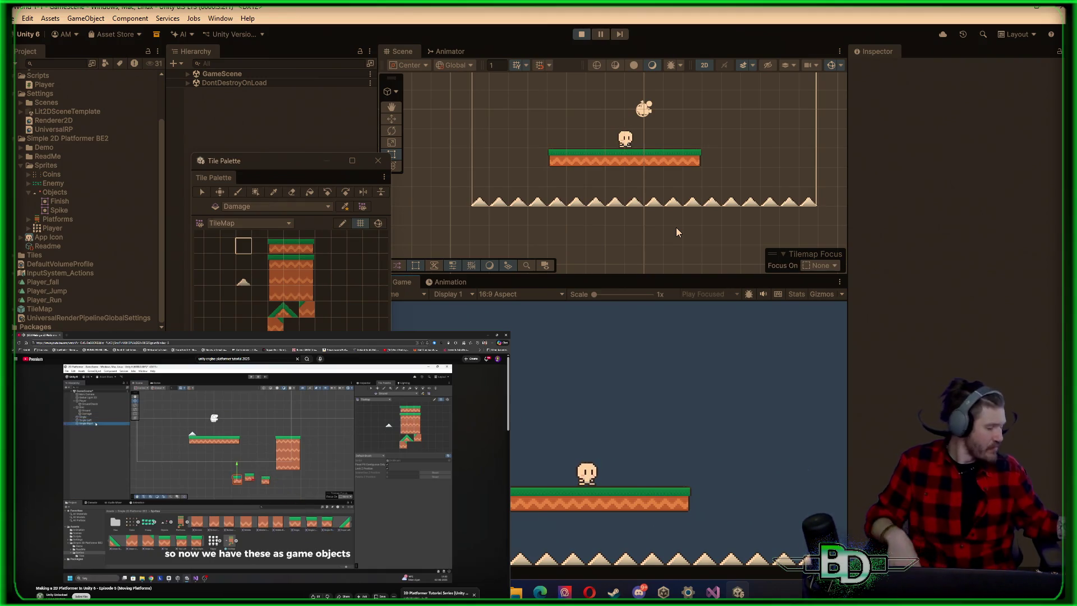
key(space)
key(space)
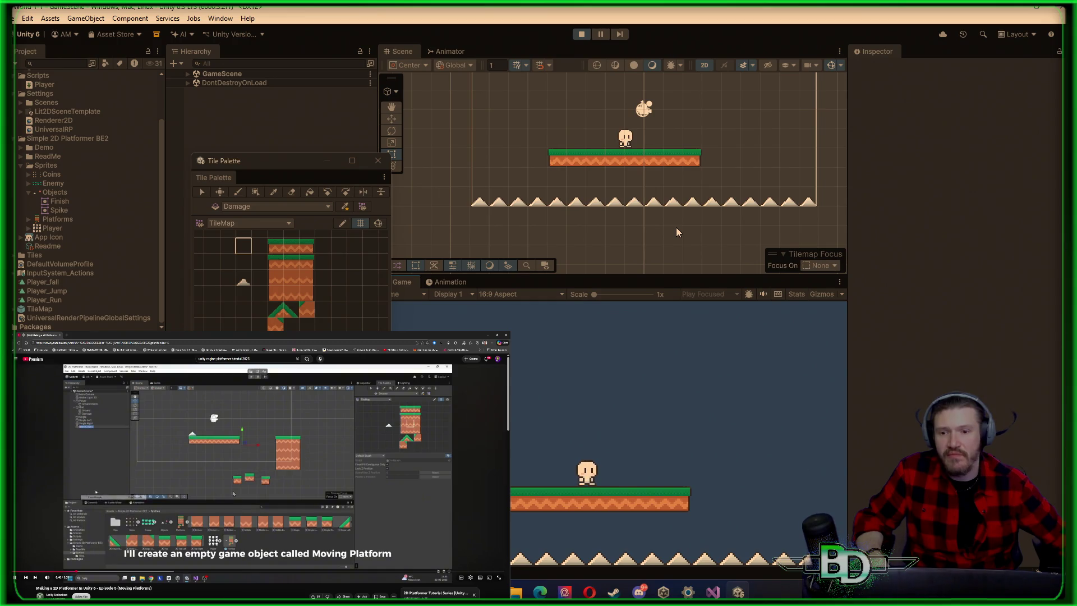
key(Left)
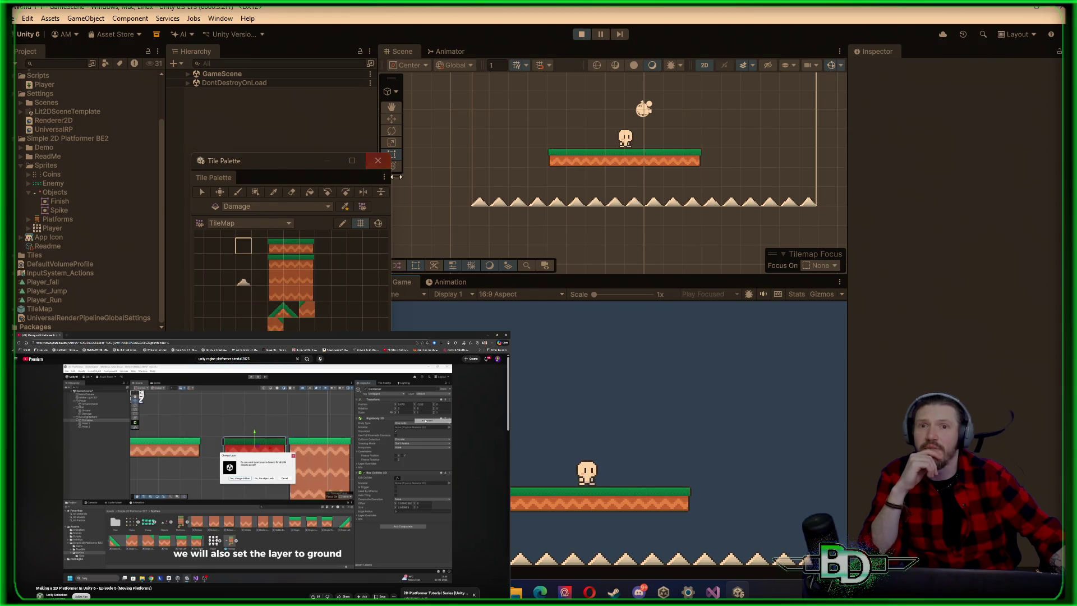
Close the Tile Palette and stop the running game
click(378, 160)
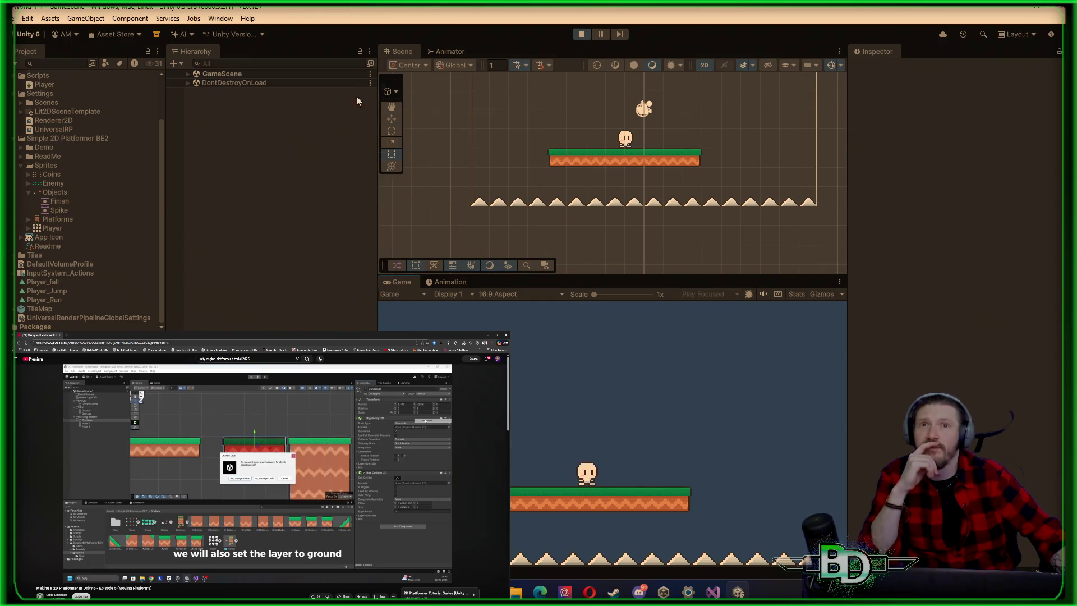
scroll(578, 249, up, 1)
click(581, 38)
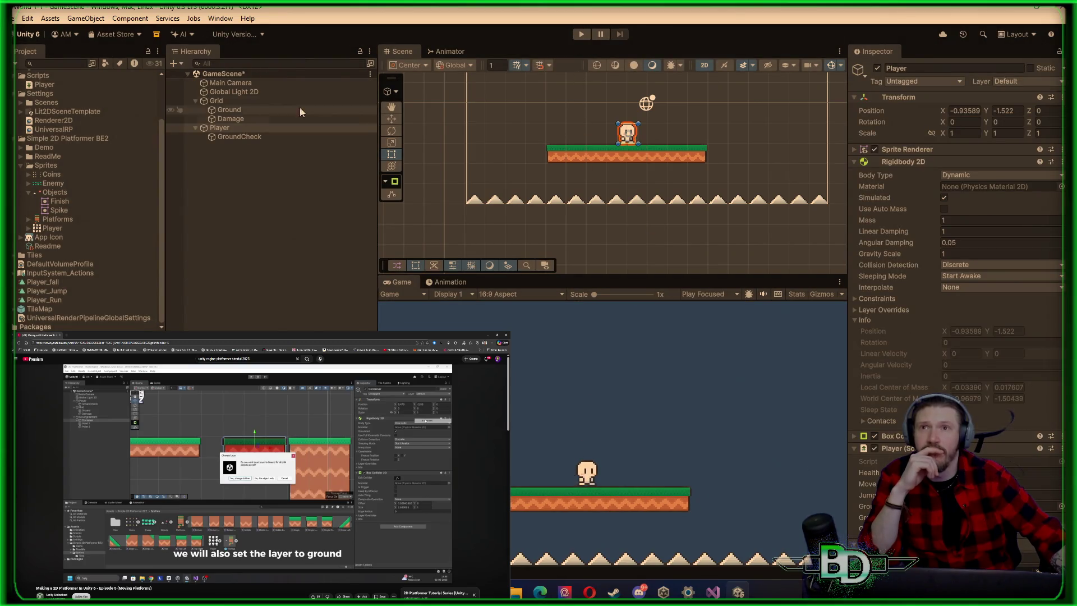
Reopen the Tile Palette from Window > 2D and move it aside
click(208, 18)
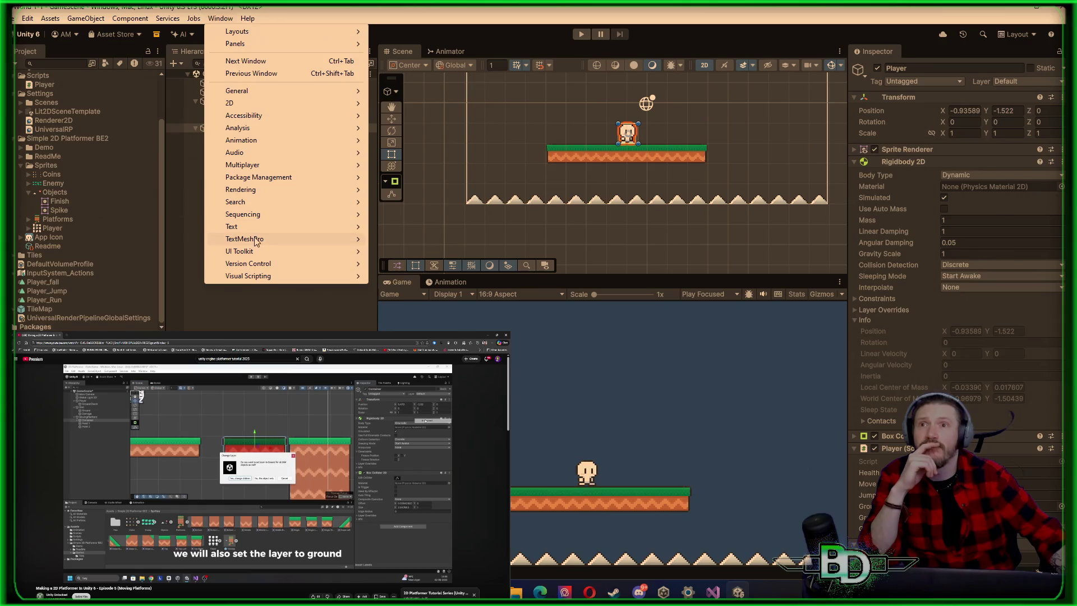
mouse_move(258, 227)
mouse_move(247, 103)
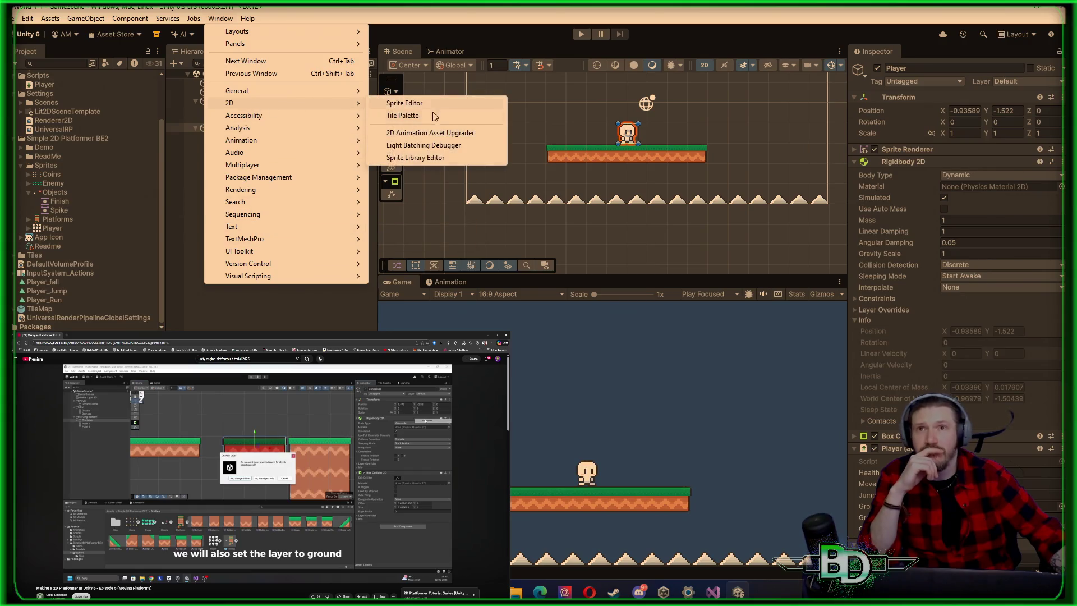
click(429, 118)
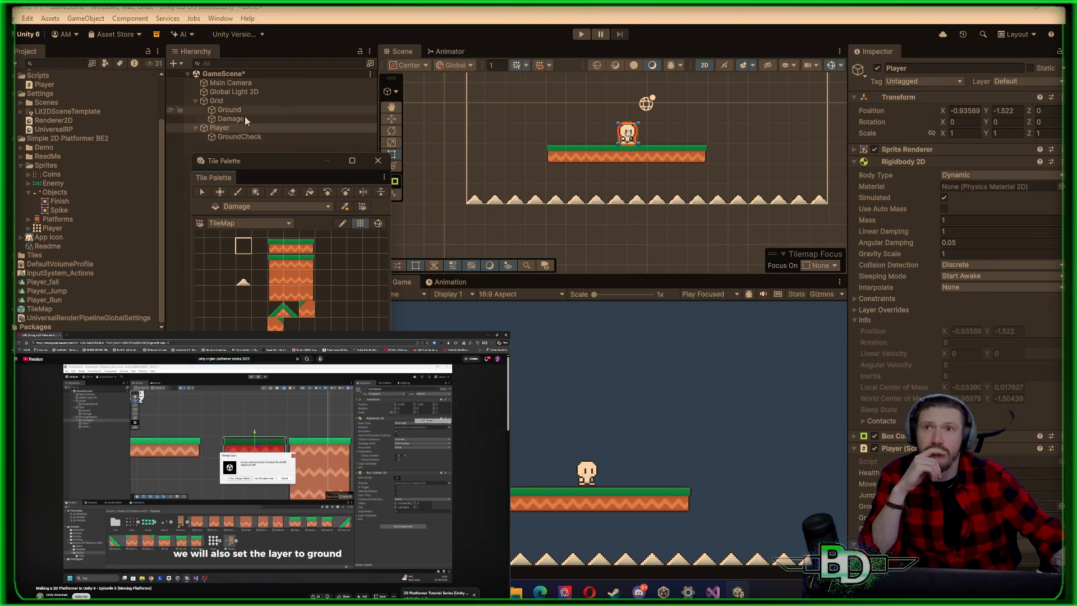
drag(259, 159, 201, 157)
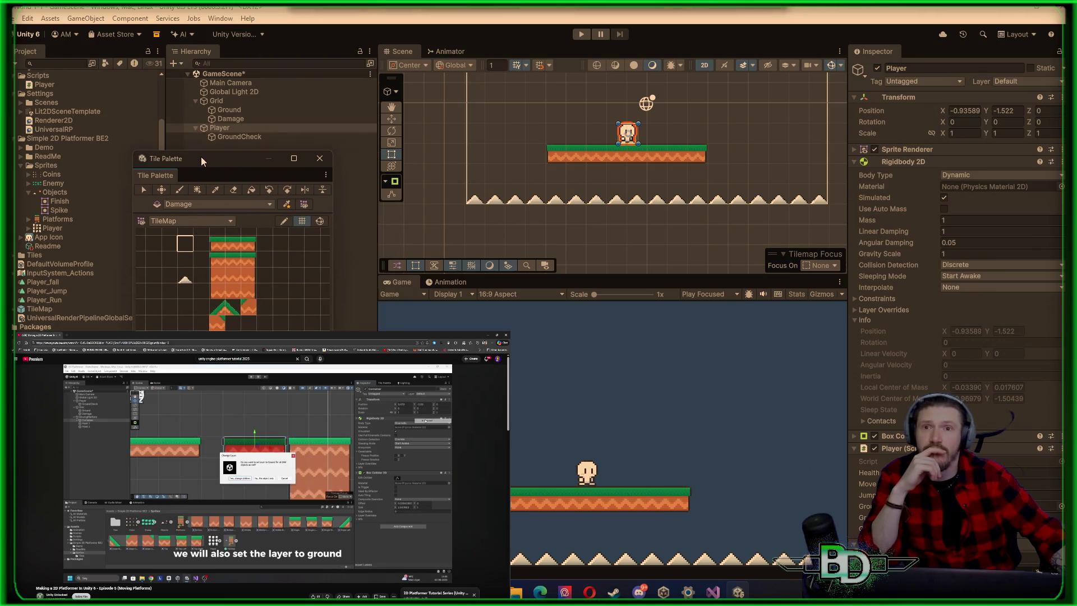
click(220, 257)
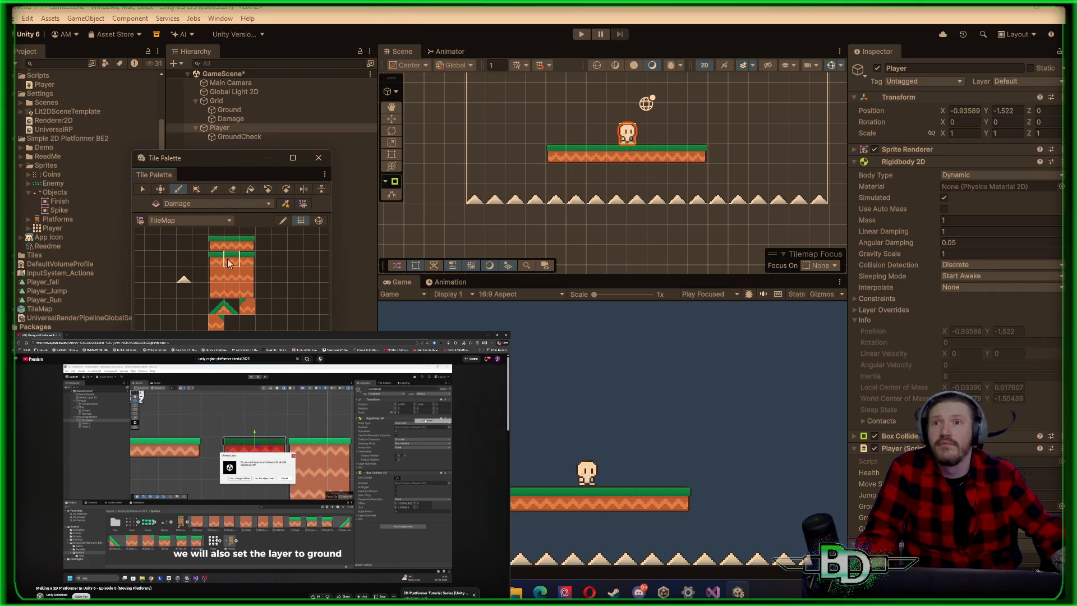
right_click(558, 157)
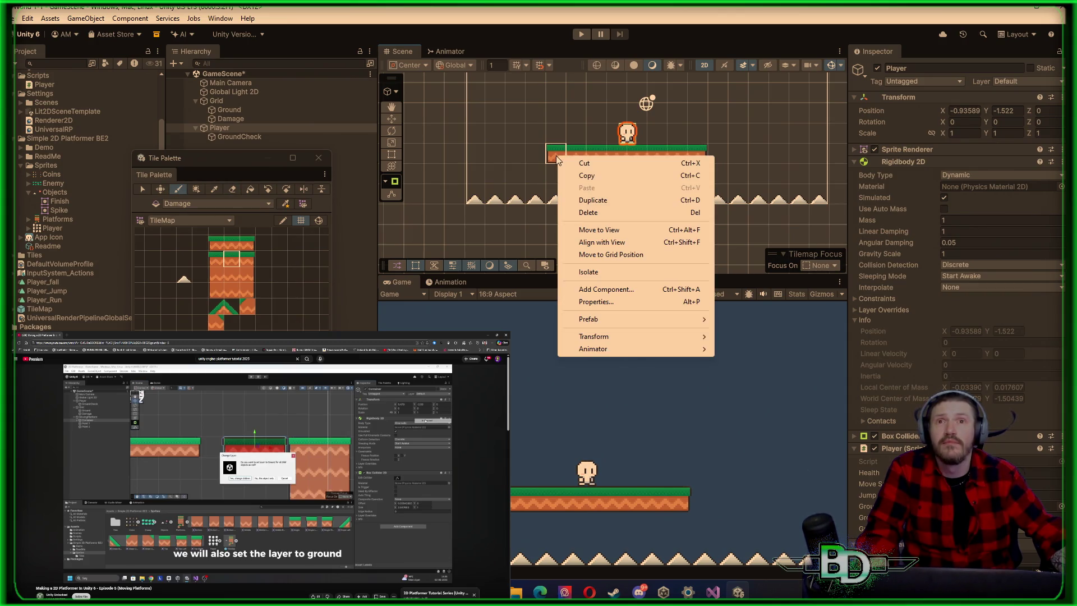
key(Escape)
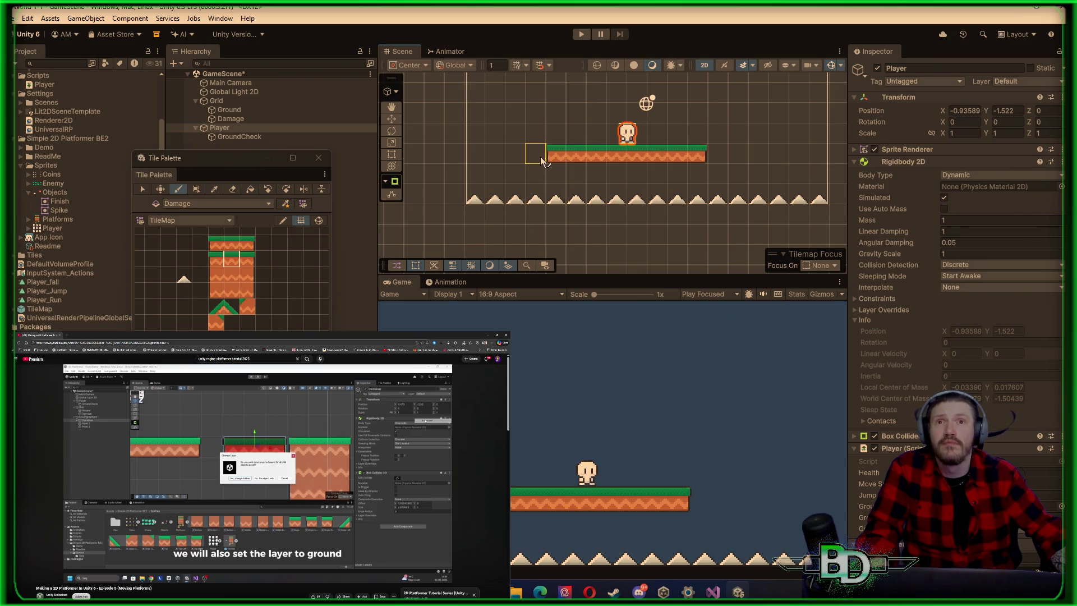
click(232, 259)
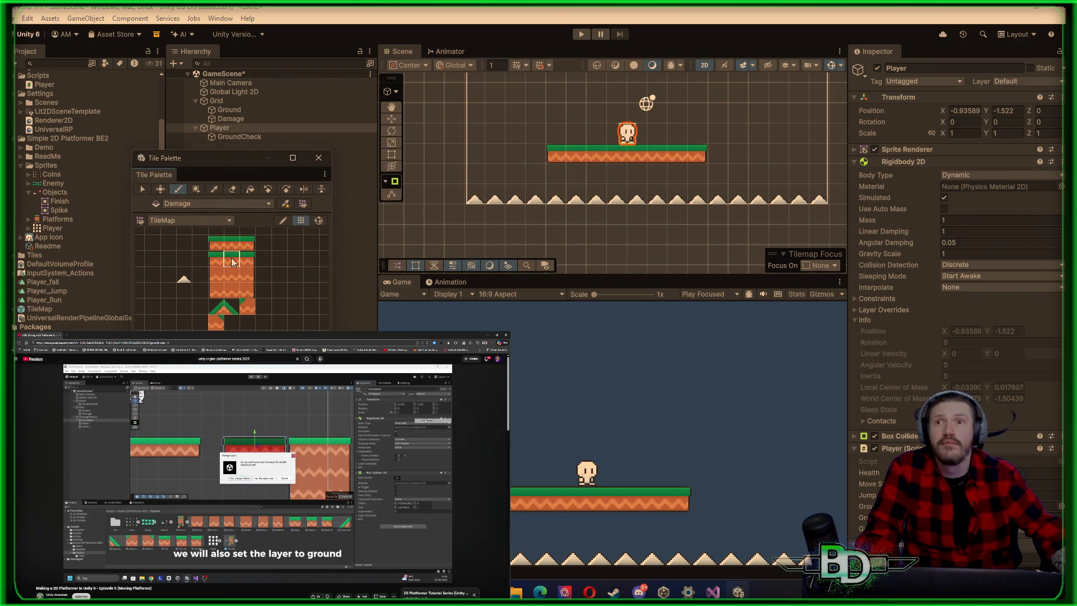
click(540, 154)
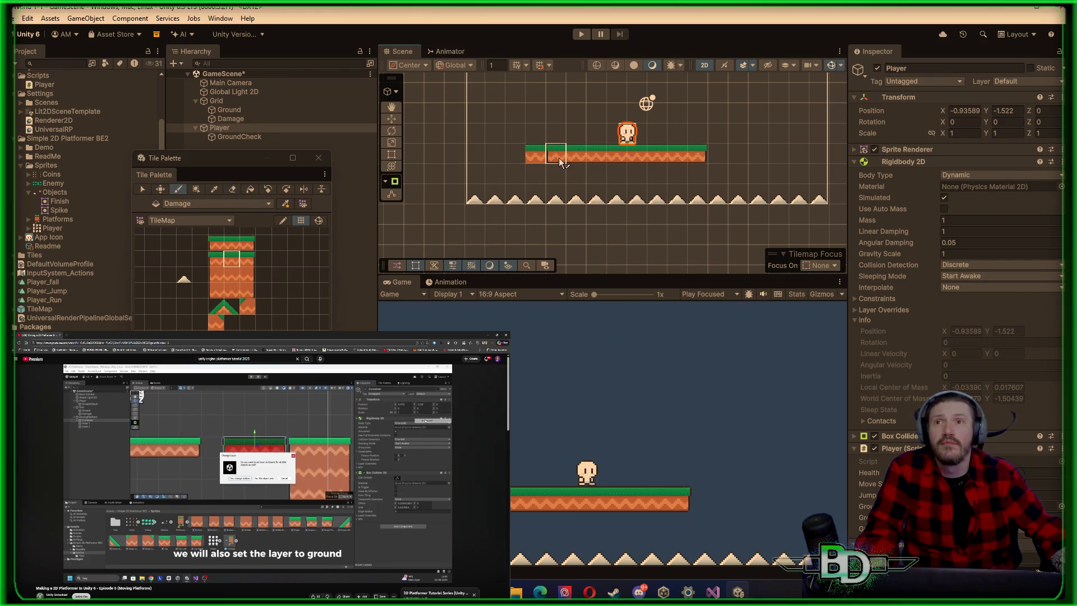
click(232, 189)
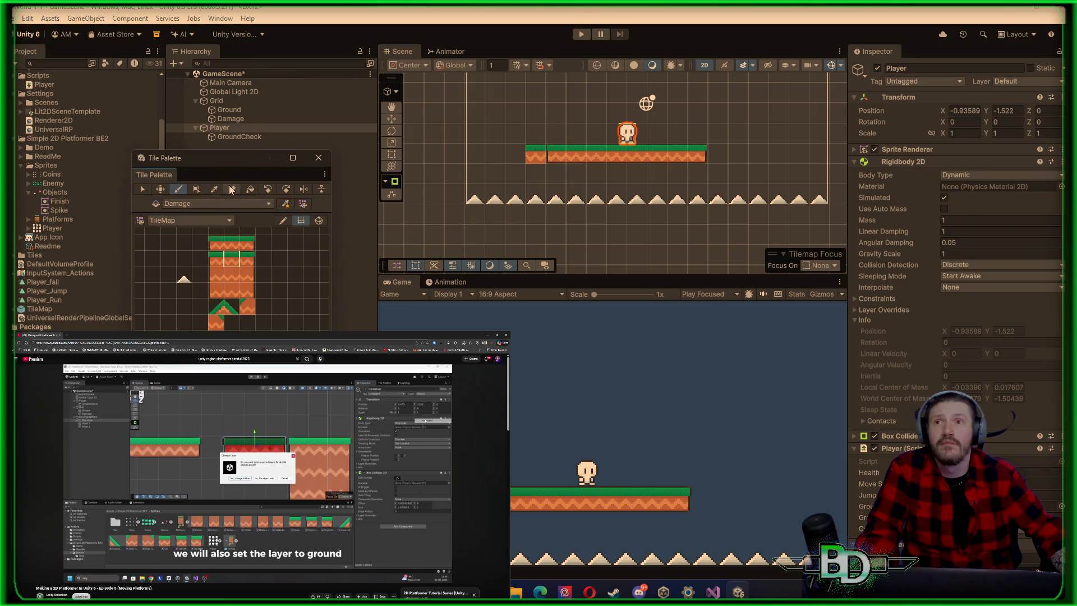
click(564, 158)
click(229, 119)
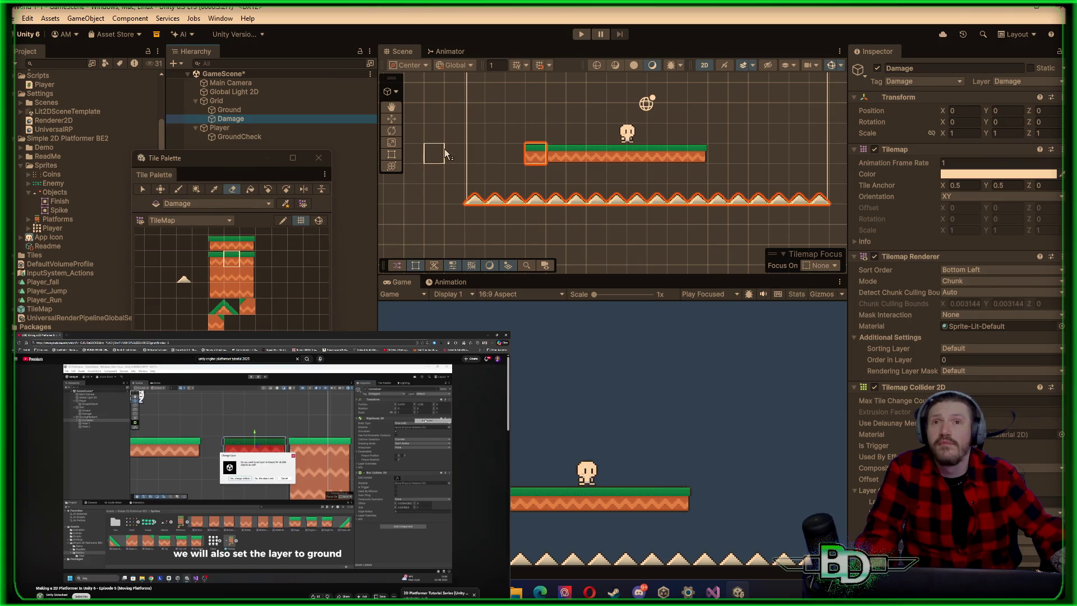
click(233, 193)
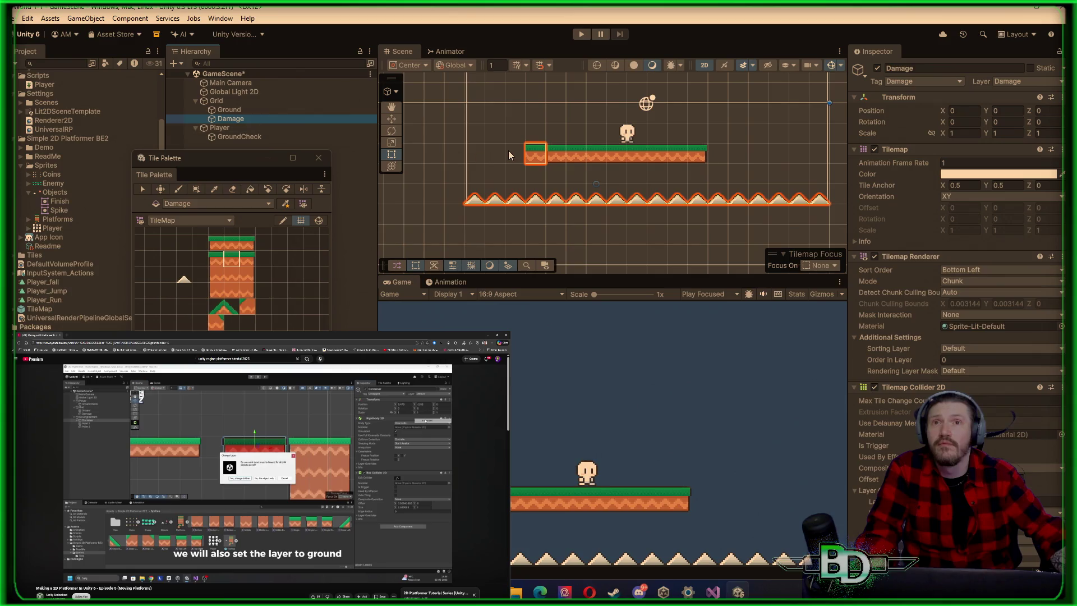
drag(513, 152, 537, 153)
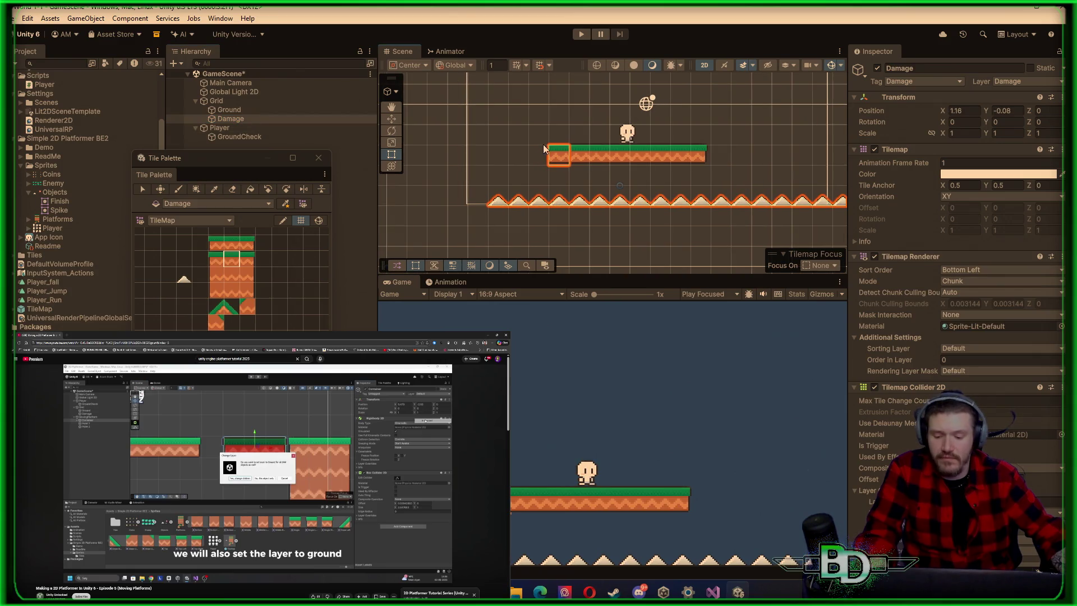
key(ctrl+z)
click(231, 191)
click(535, 153)
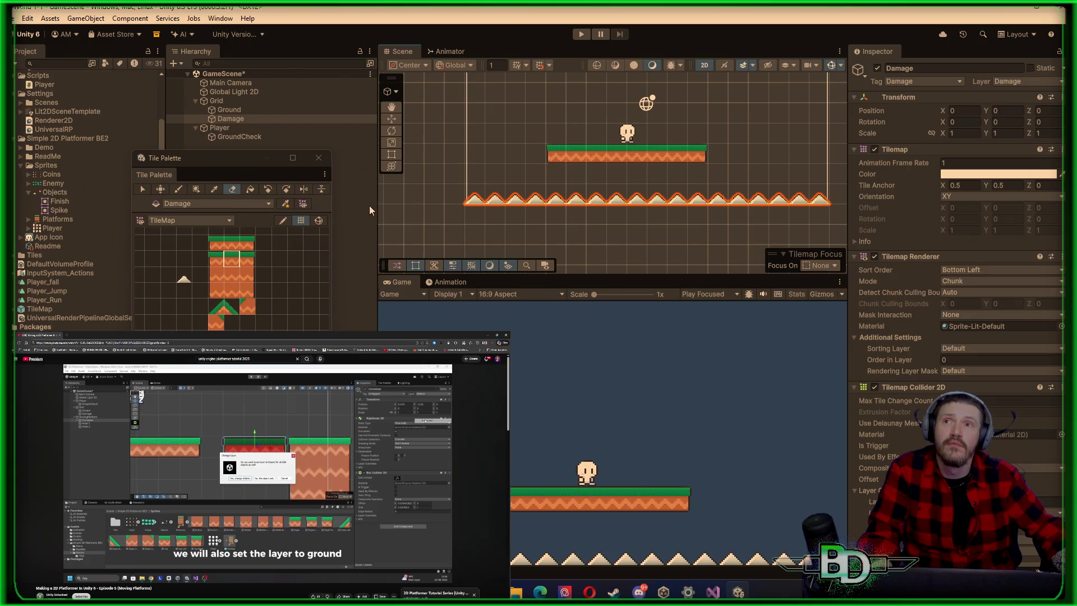
click(246, 138)
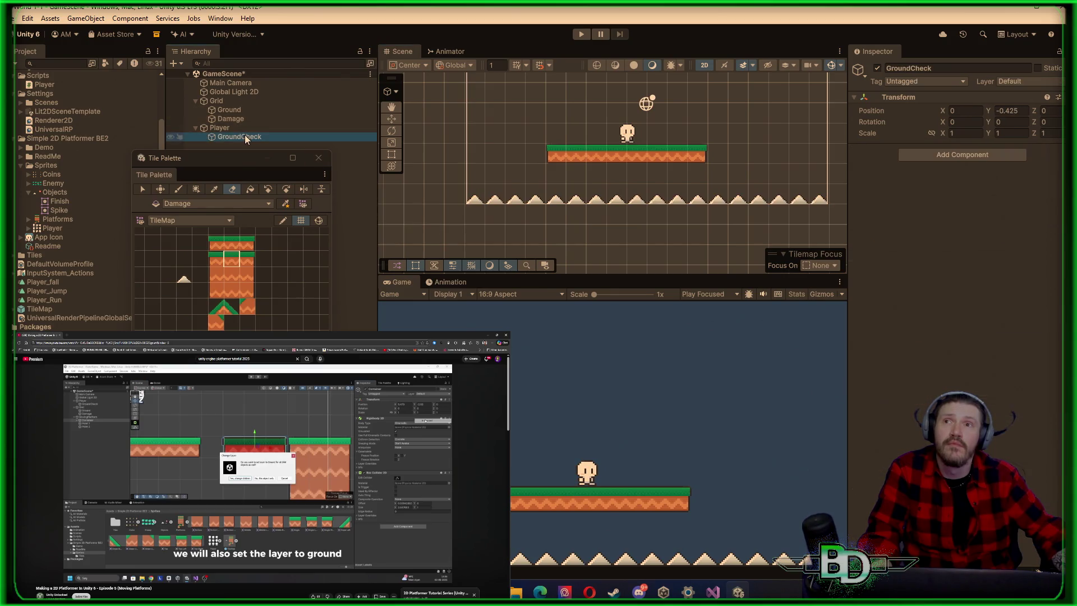
Target the Ground tilemap and paint ground tiles extending the platform leftward
click(244, 110)
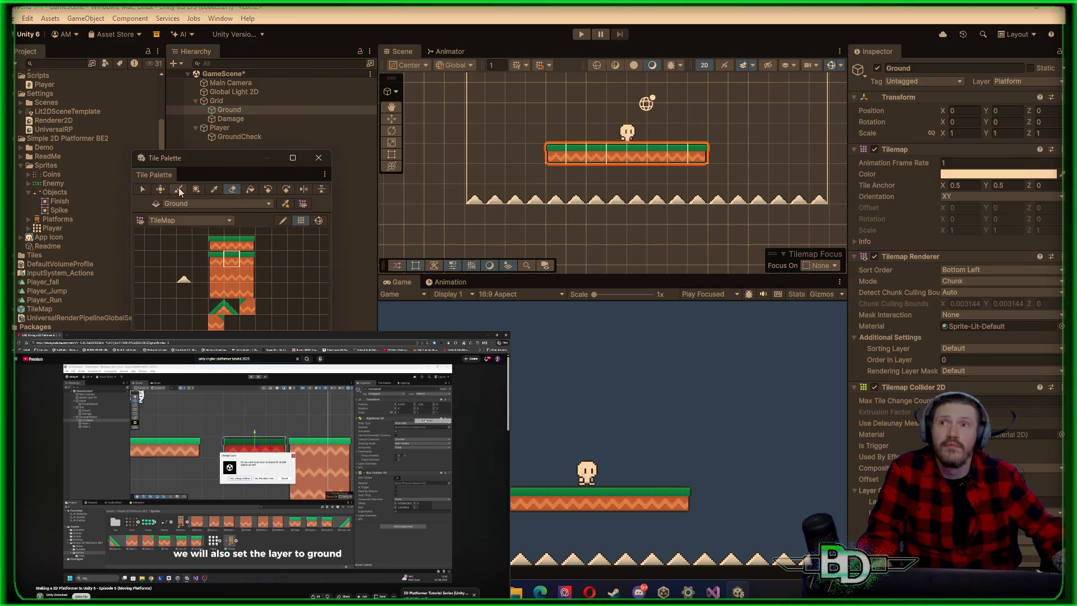
click(480, 158)
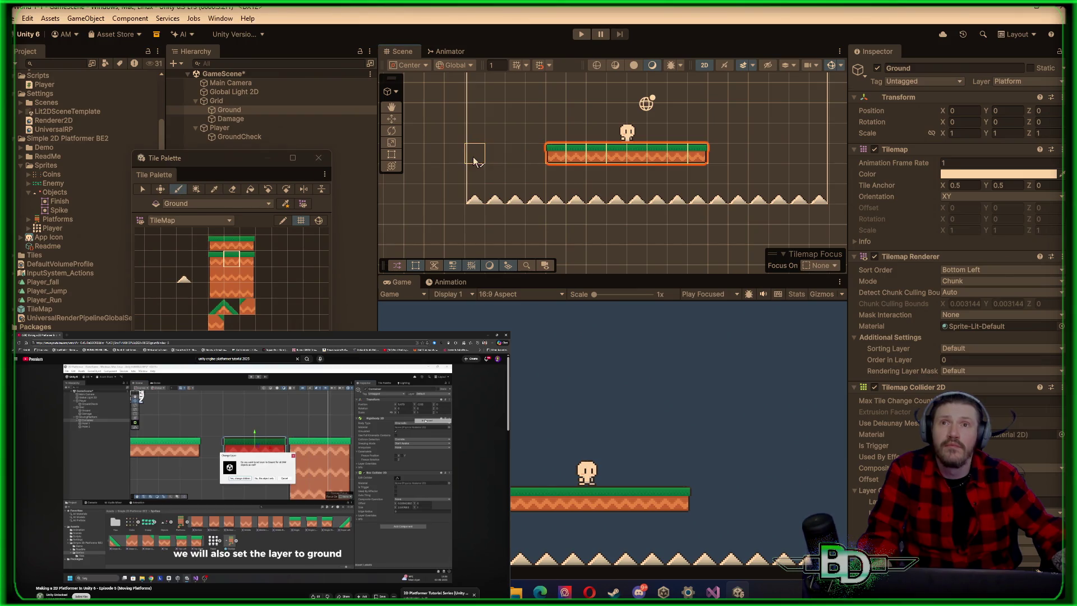
click(233, 257)
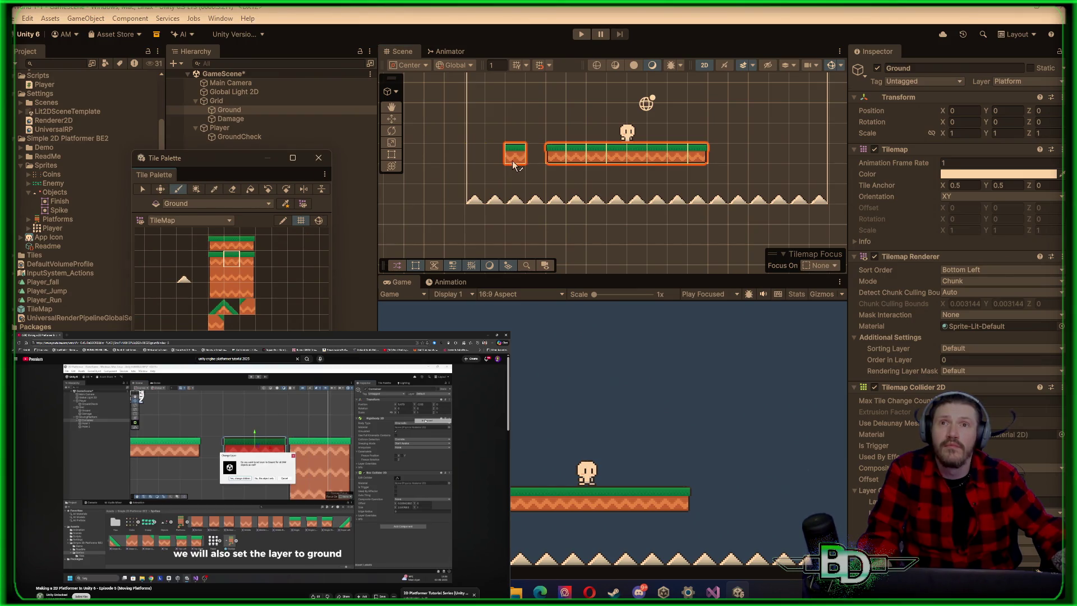
mouse_move(525, 160)
mouse_down()
mouse_move(535, 161)
mouse_move(474, 163)
mouse_up()
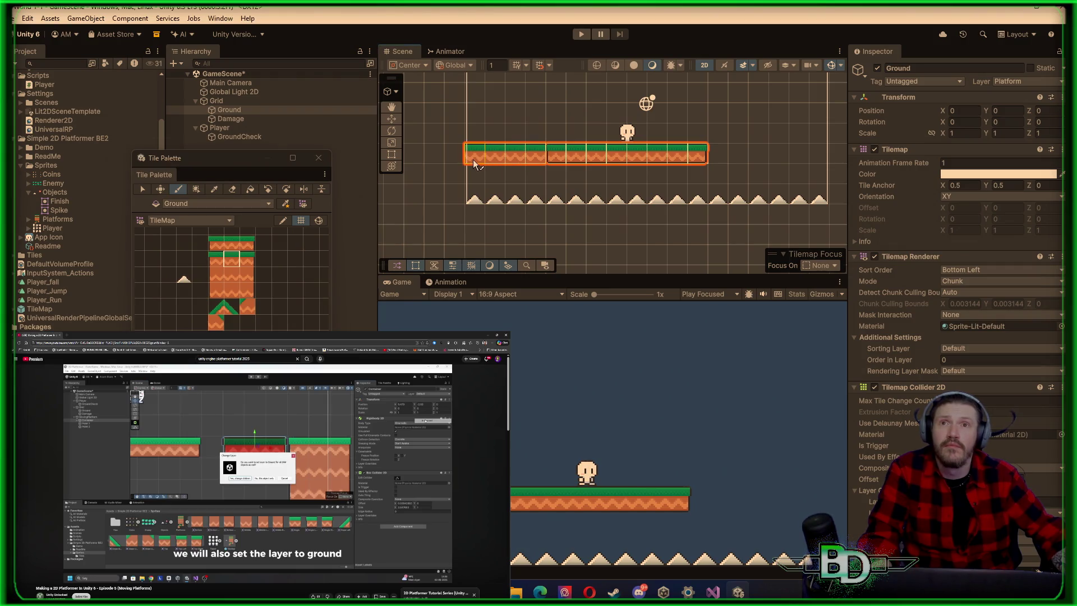
click(456, 160)
key(i)
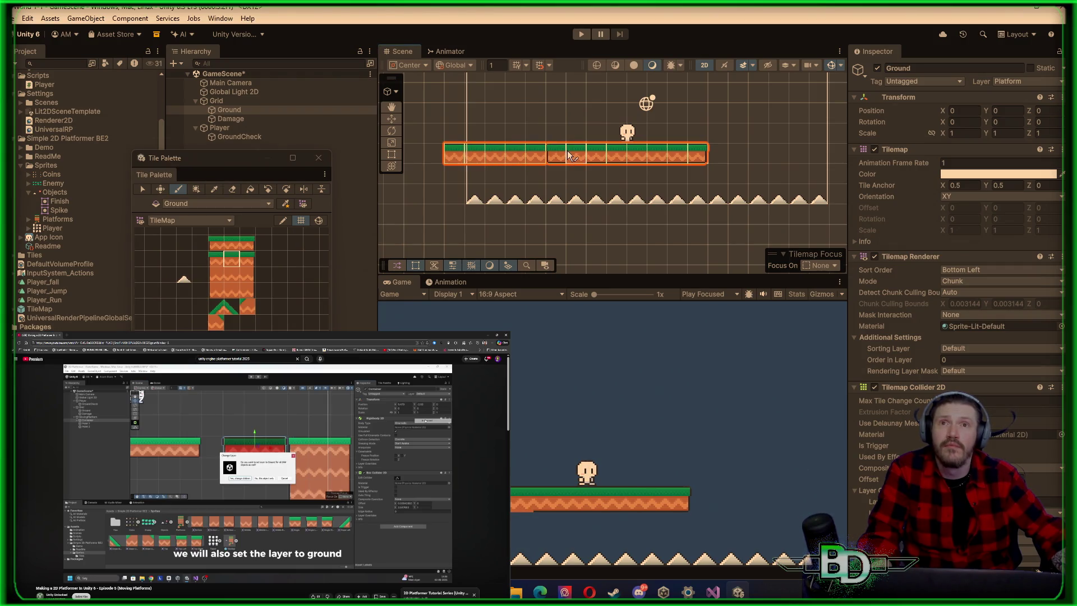
click(714, 161)
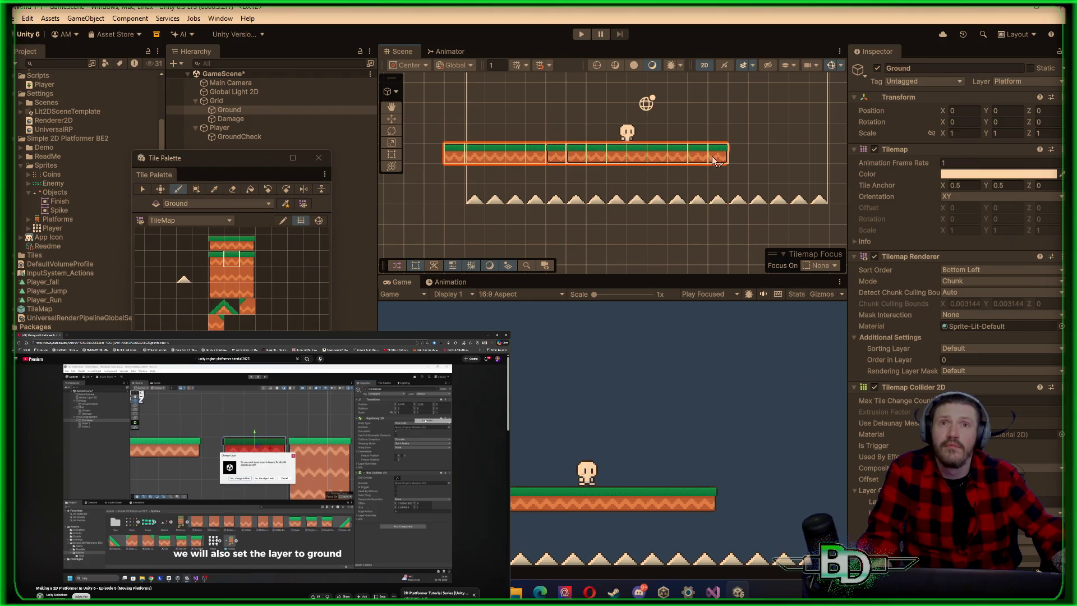
Undo and redo recent tile edits to remove the stray lower platform, then stop painting
key(ctrl+z)
key(ctrl+z)
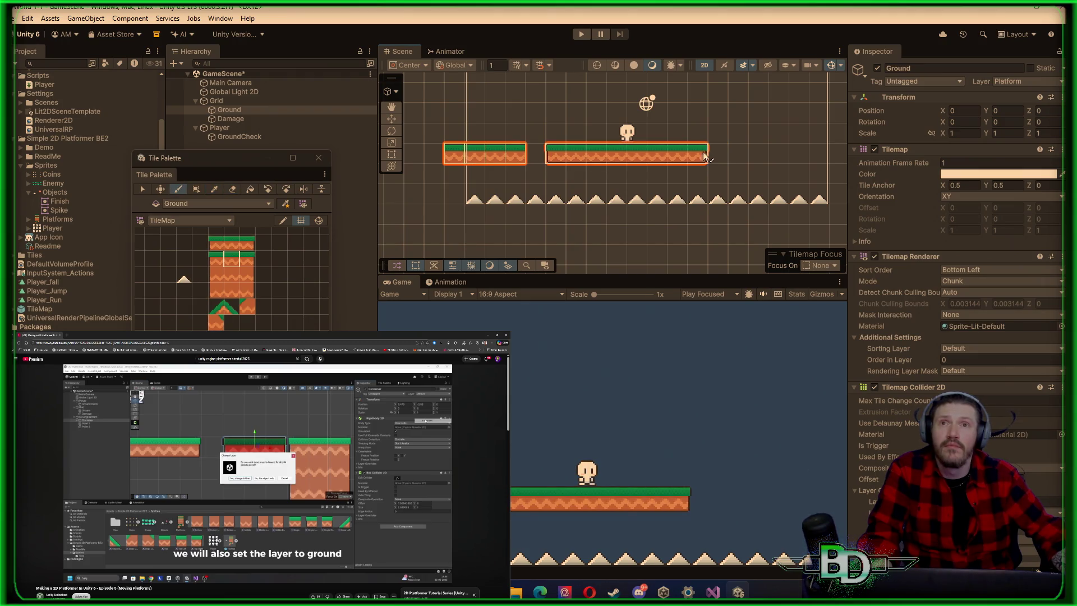
key(ctrl+y)
key(ctrl+y)
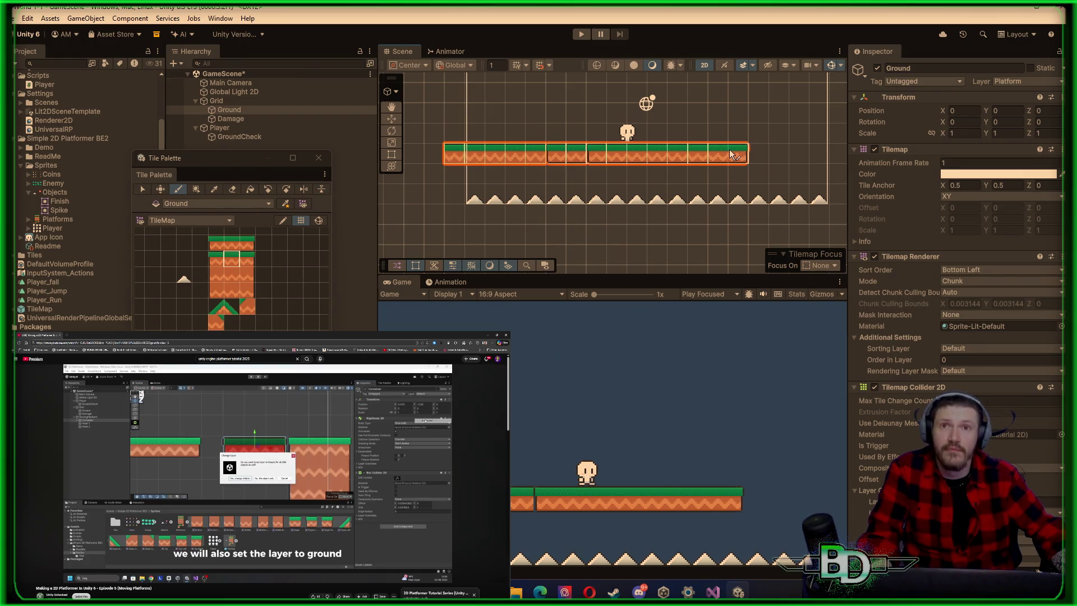
key(ctrl+z)
key(ctrl+z)
key(ctrl+z)
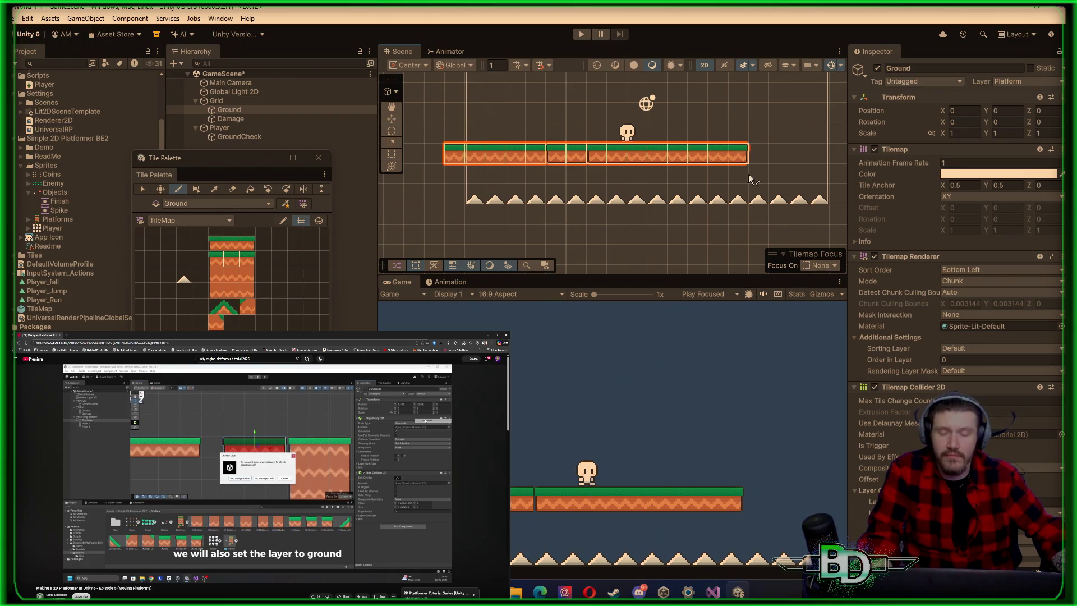
key(ctrl+y)
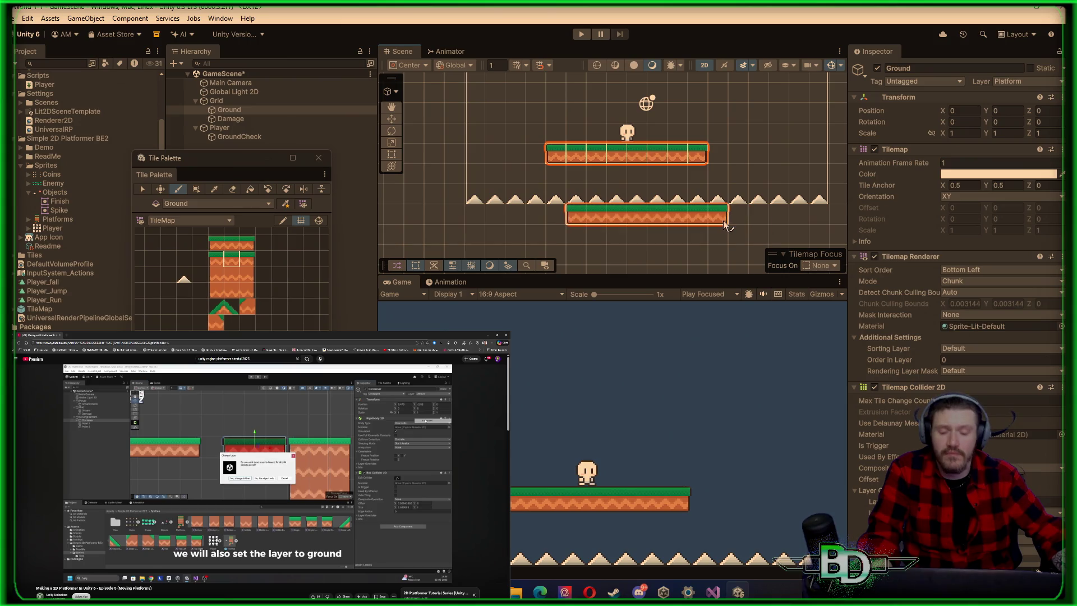
key(ctrl+y)
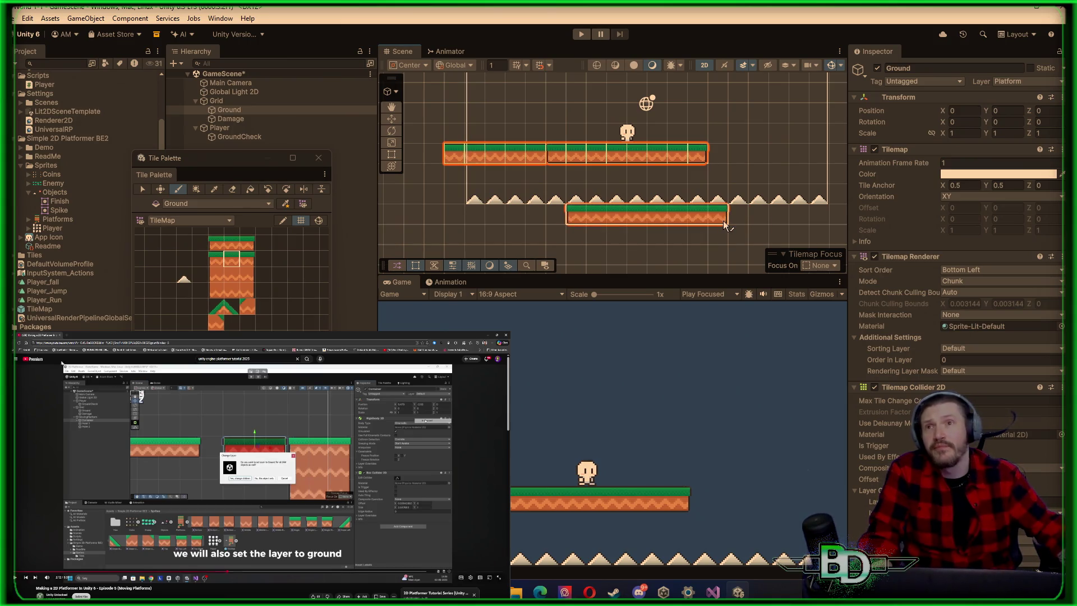
key(ctrl+z)
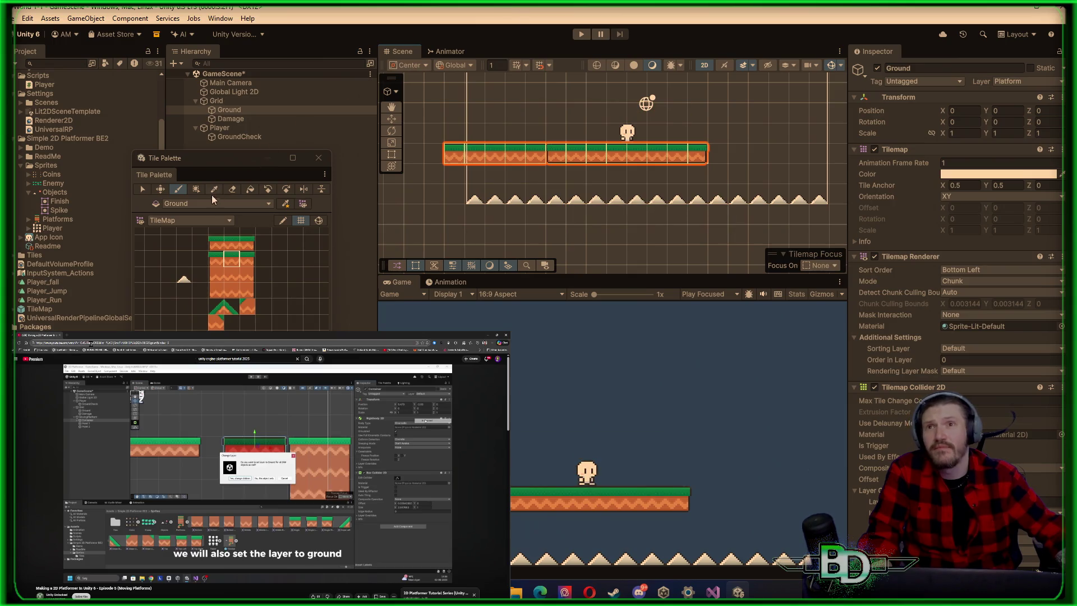
click(143, 190)
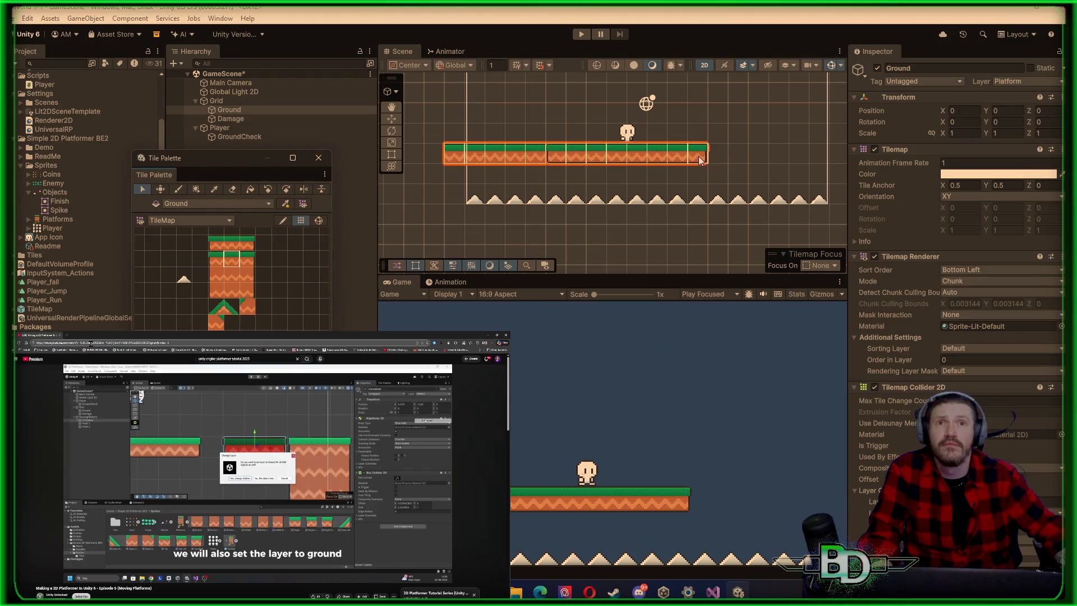
Erase the platform's right-hand tiles to leave a three-tile left ledge, then select the Player
drag(687, 157, 645, 159)
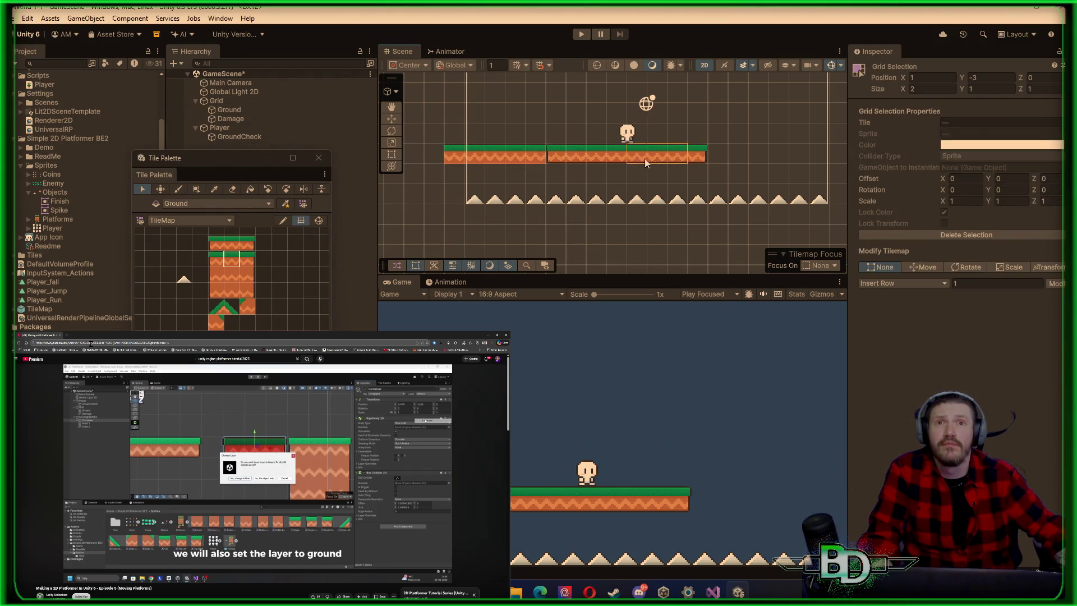
click(684, 159)
key(Escape)
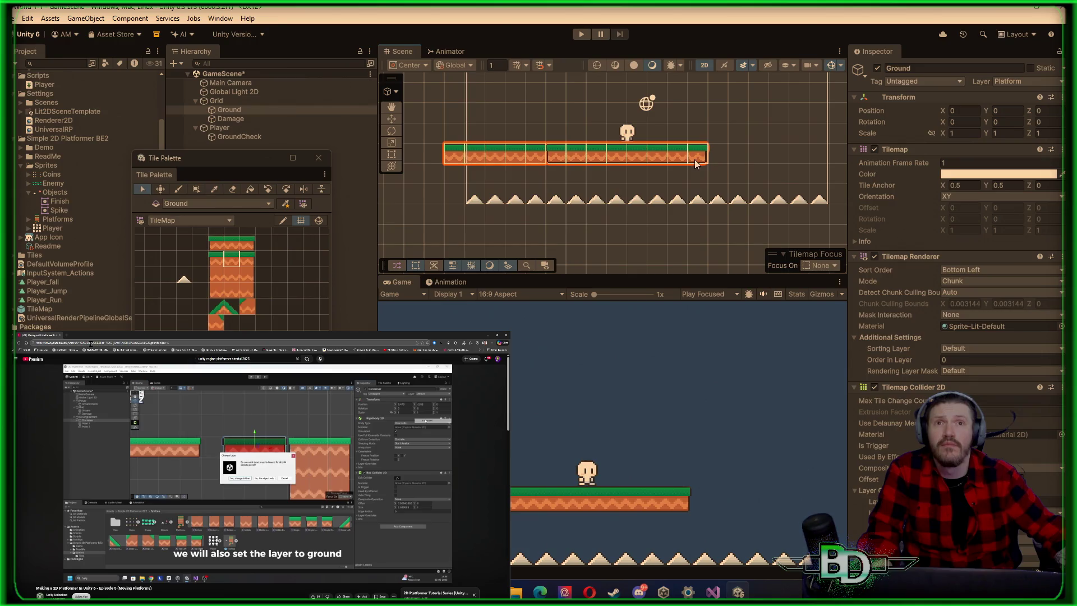
click(230, 189)
drag(701, 159, 521, 158)
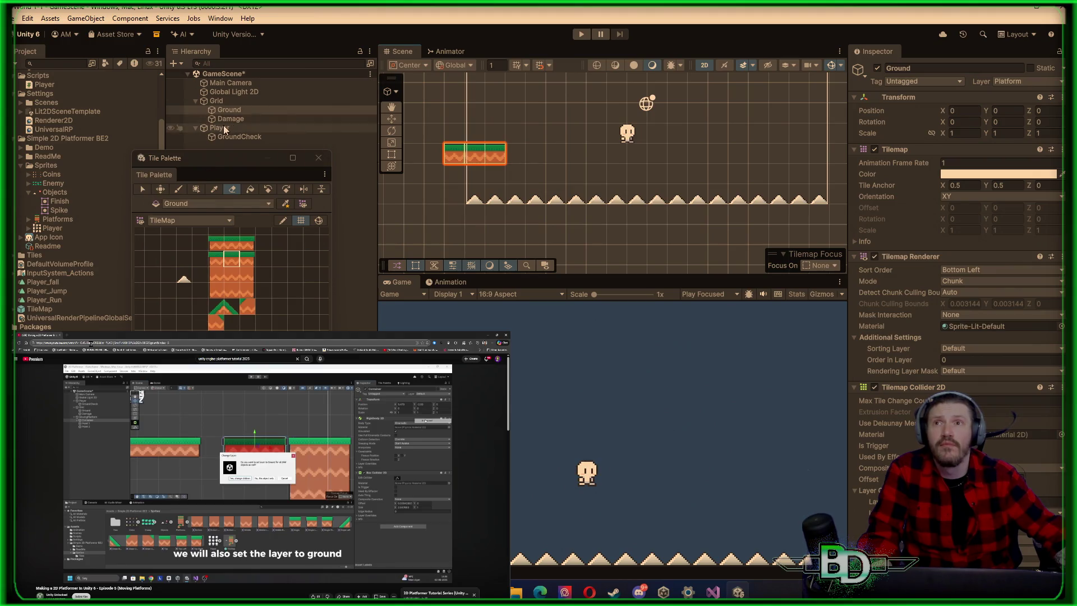
click(281, 127)
click(392, 120)
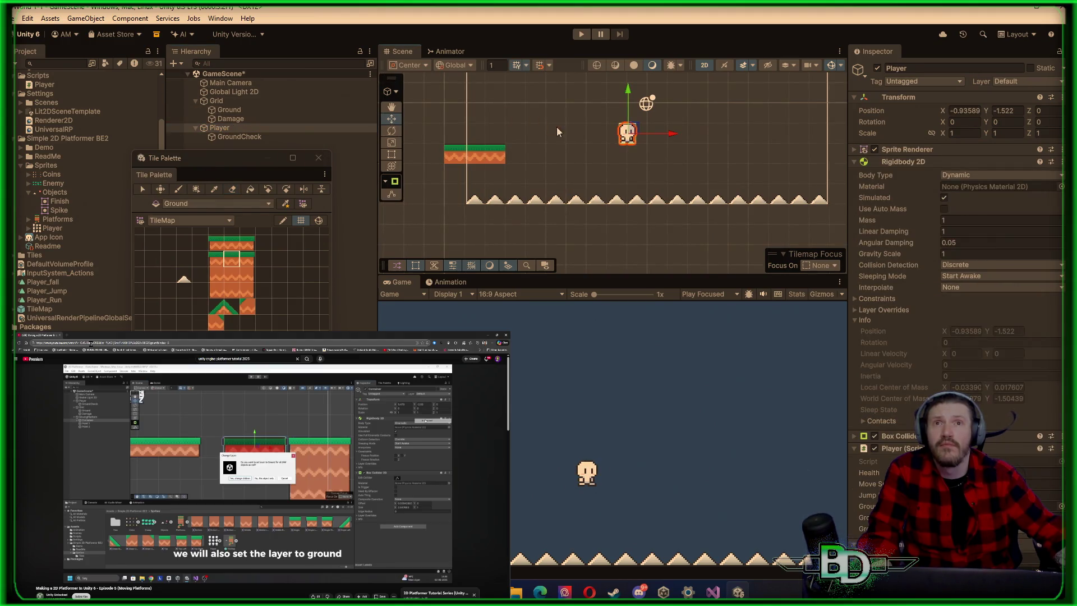
Move the Player above the left ledge and paint a ground-tile wall up the left side
drag(675, 142, 526, 142)
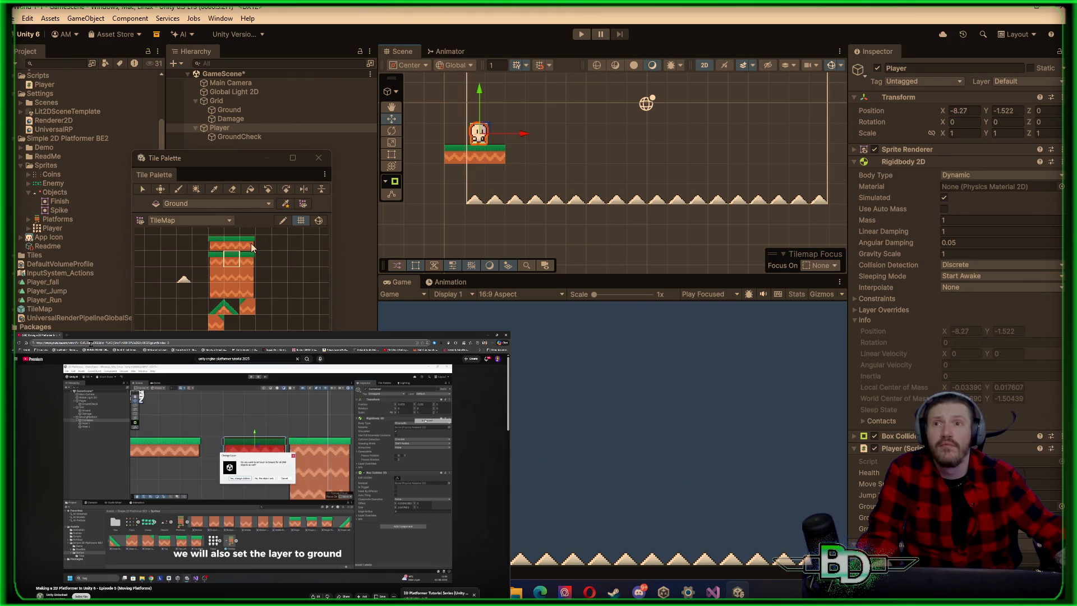
click(248, 274)
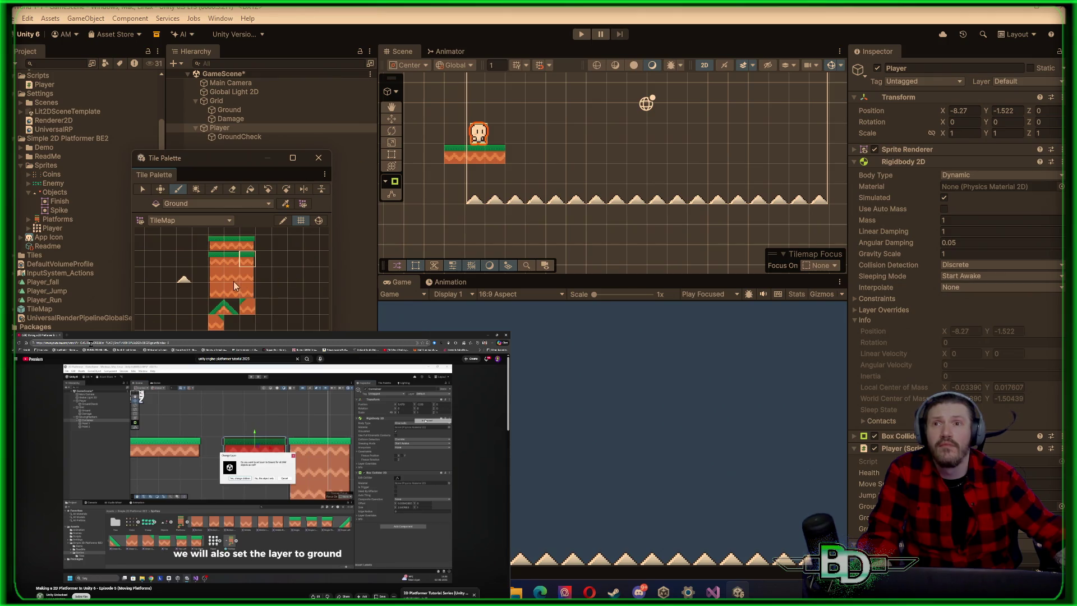
drag(588, 132, 588, 186)
click(253, 287)
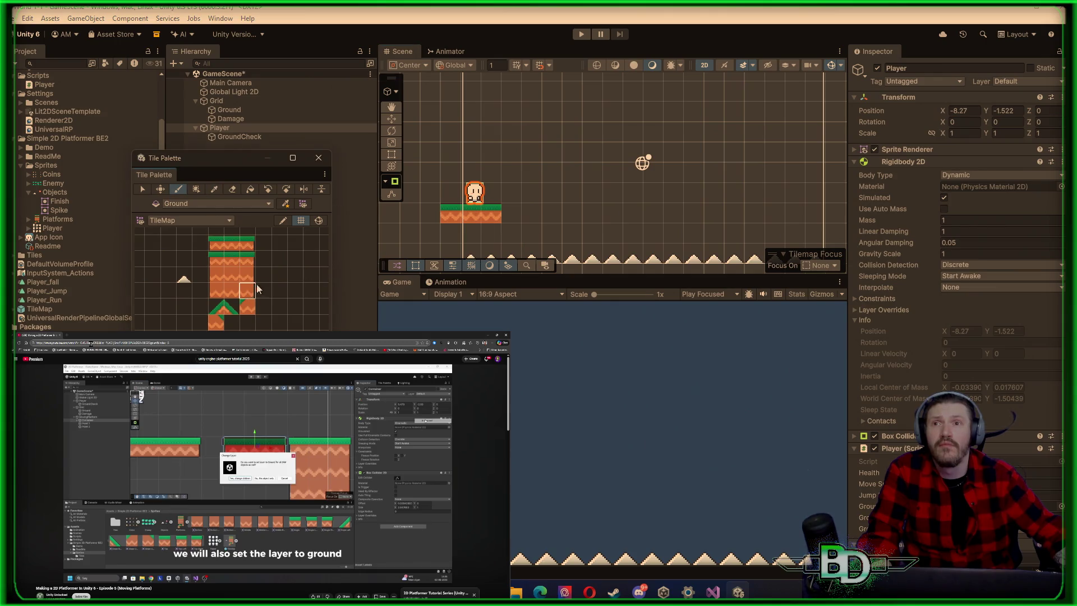
mouse_move(453, 193)
mouse_down()
mouse_move(469, 111)
mouse_move(437, 107)
mouse_up()
key(ctrl+z)
key(ctrl+z)
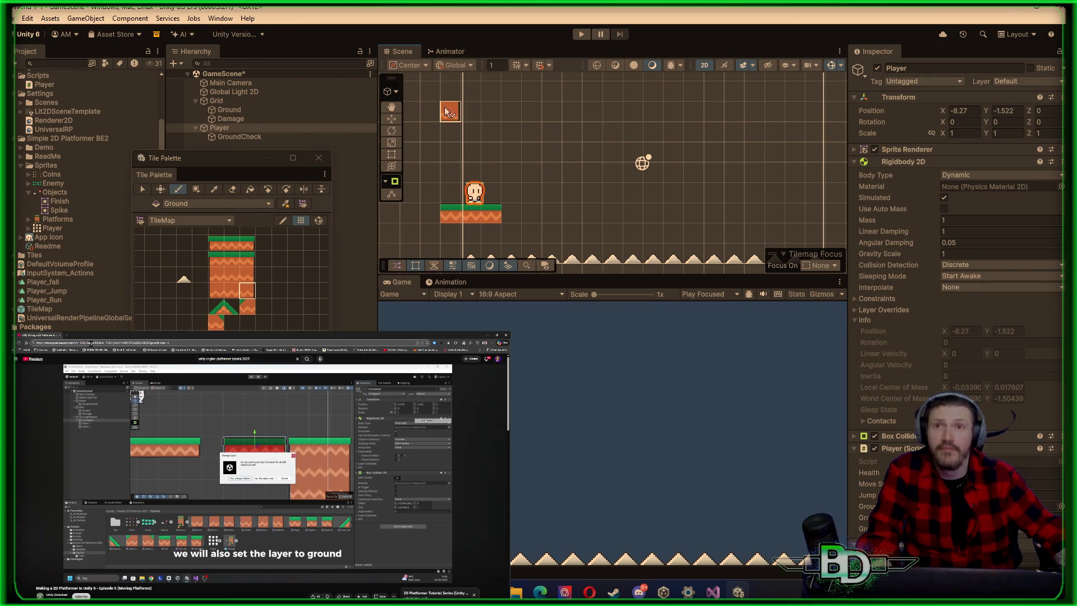
click(242, 270)
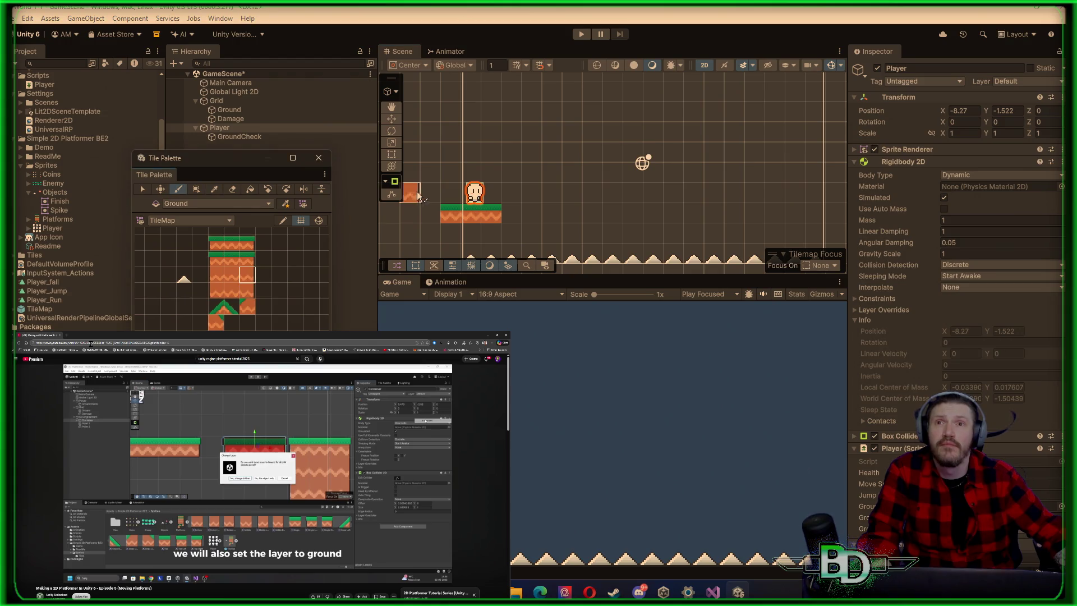
drag(451, 197, 452, 95)
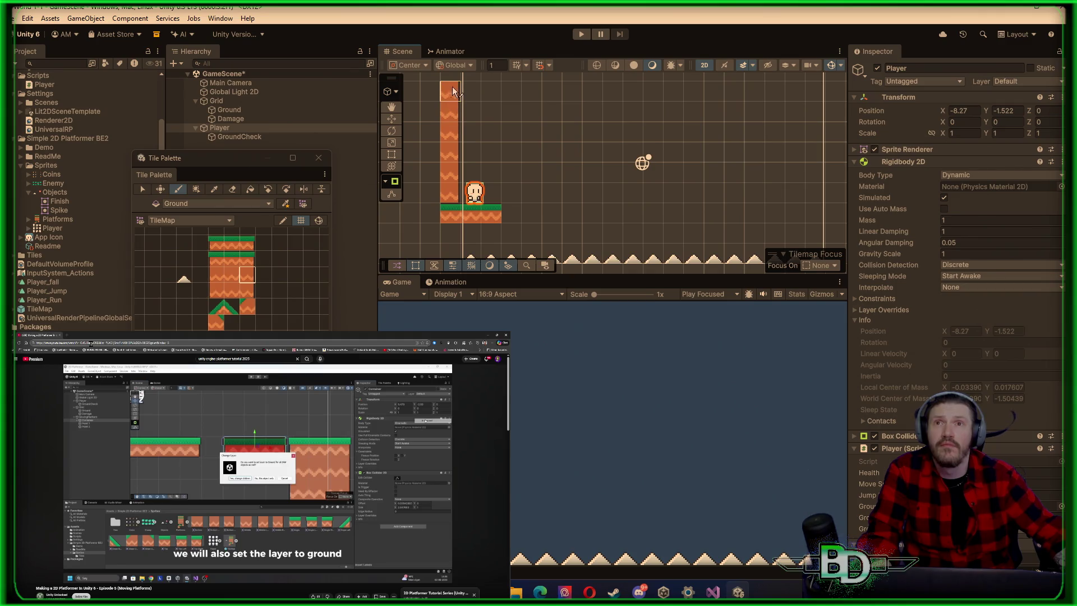
scroll(453, 92, down, 2)
mouse_move(455, 133)
mouse_down()
mouse_move(456, 95)
mouse_move(471, 86)
mouse_move(482, 140)
mouse_up()
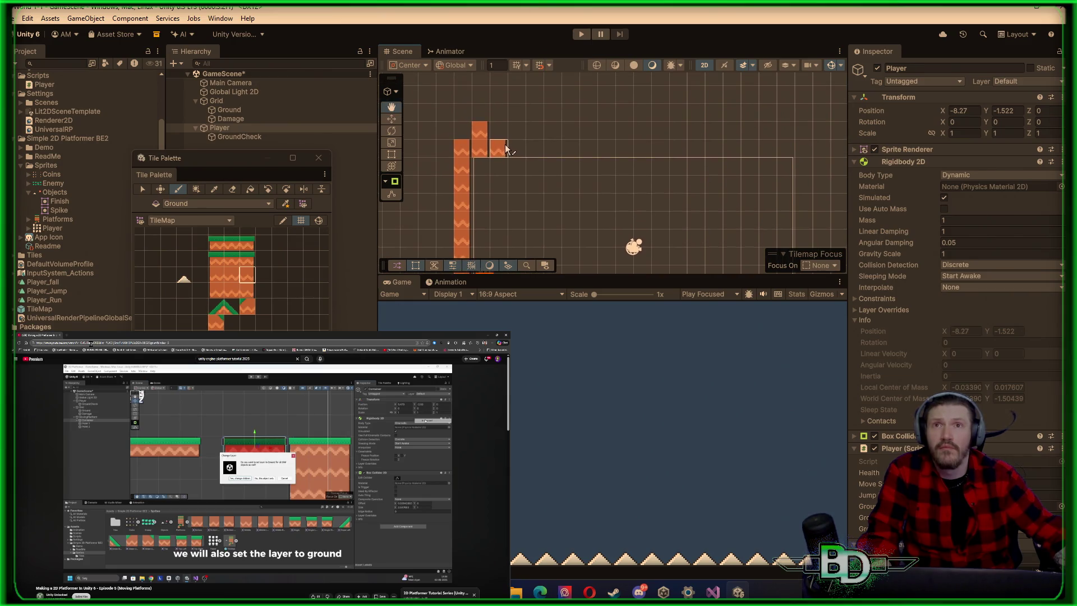
shift+click(468, 148)
click(231, 275)
click(459, 148)
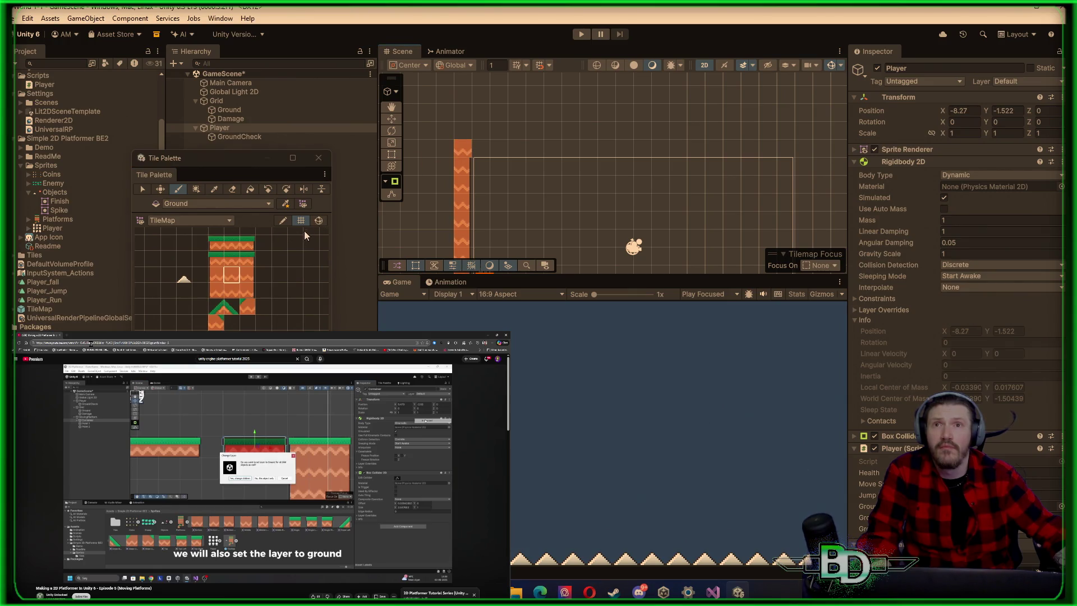
Paint the ceiling row of ground tiles across the top to the right corner
click(235, 291)
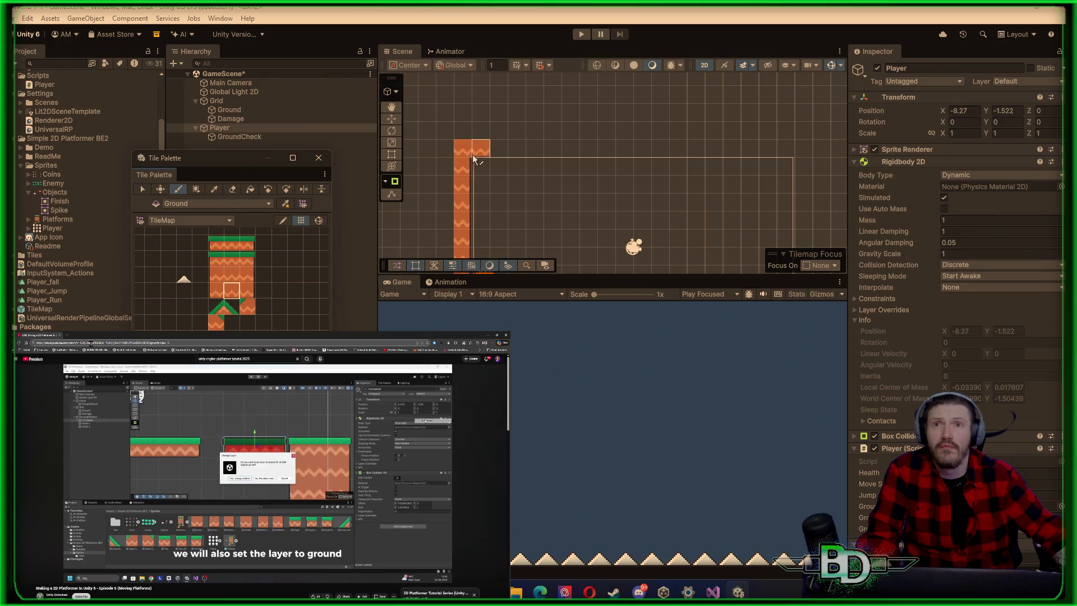
mouse_move(477, 157)
mouse_down()
mouse_move(685, 164)
mouse_move(778, 152)
mouse_up()
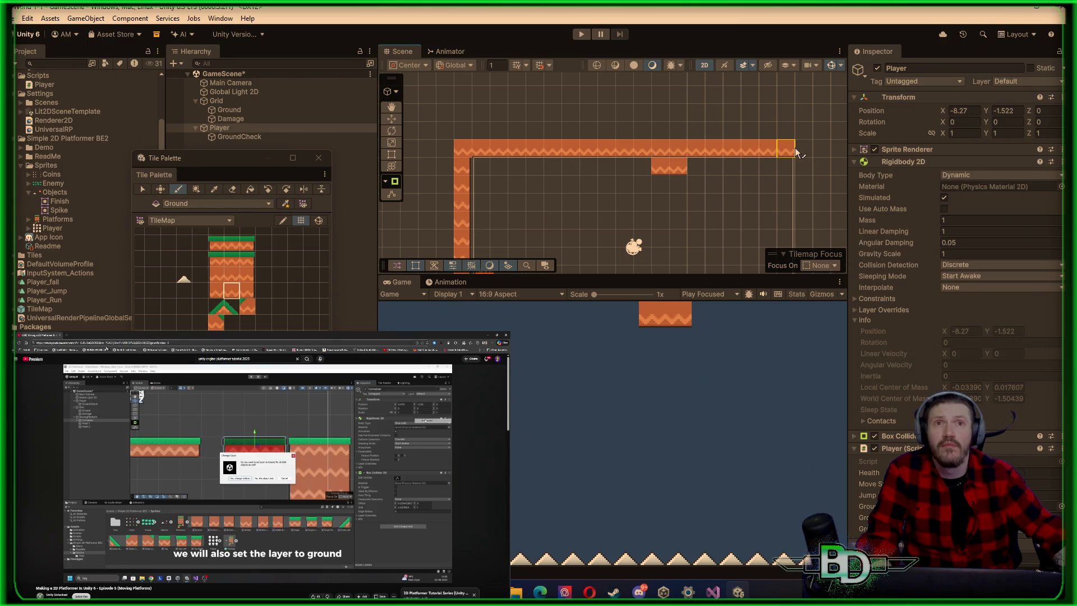
shift+click(673, 167)
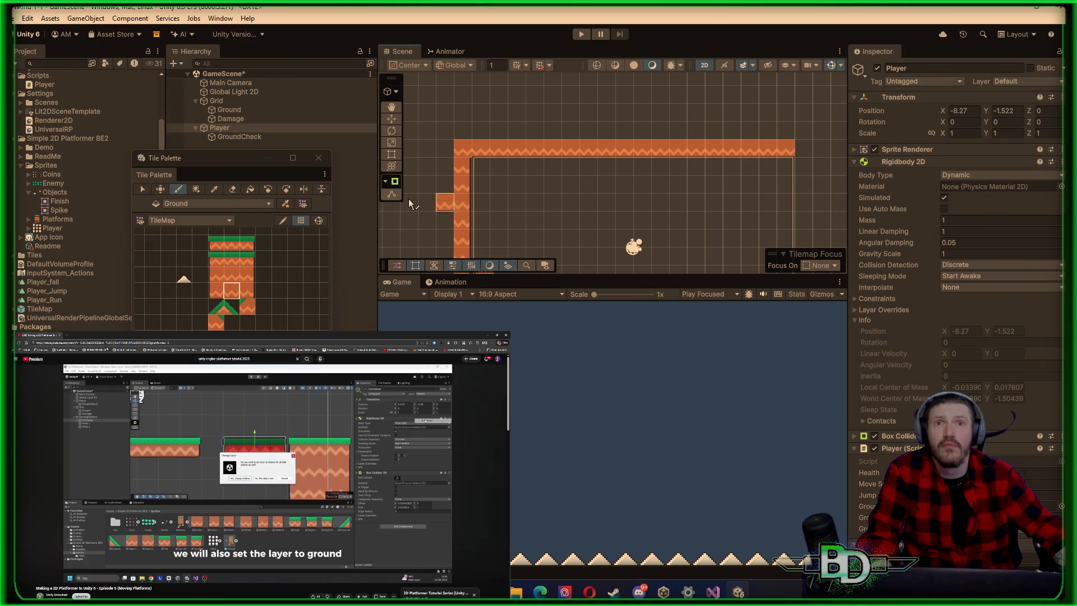
click(216, 274)
click(803, 167)
click(236, 274)
click(804, 148)
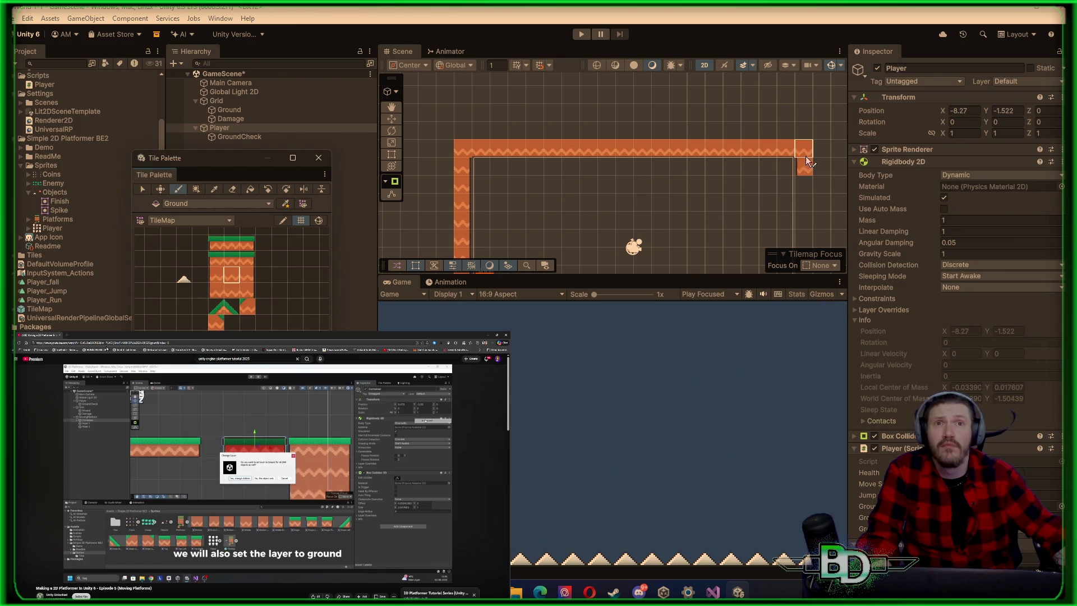
Paint the right wall of ground tiles down to the spikes
click(216, 274)
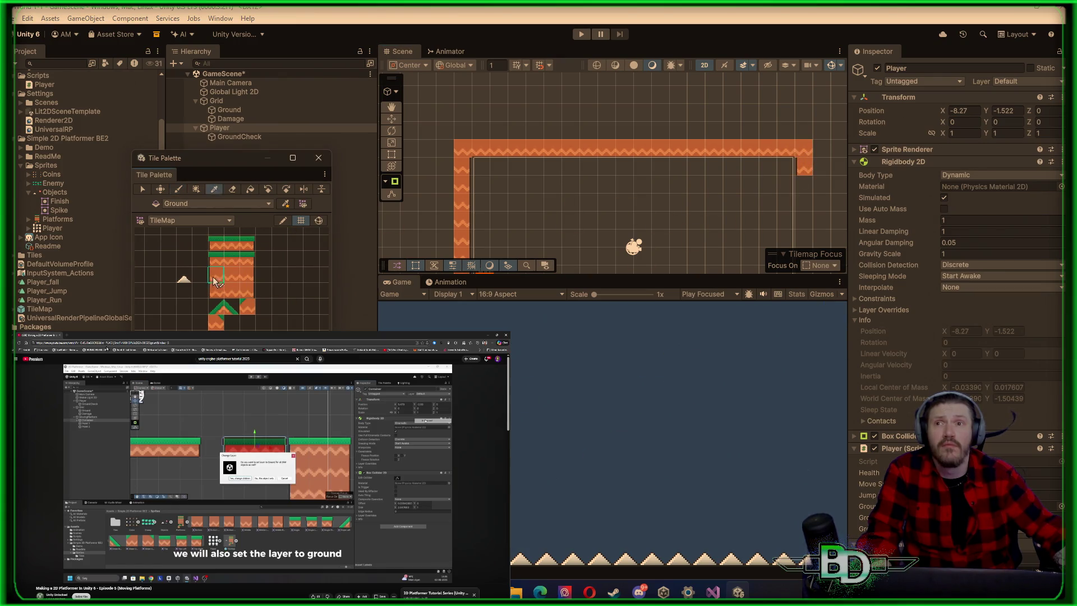
mouse_move(717, 203)
mouse_down()
mouse_move(530, 96)
mouse_move(512, 130)
mouse_up()
drag(598, 113, 597, 268)
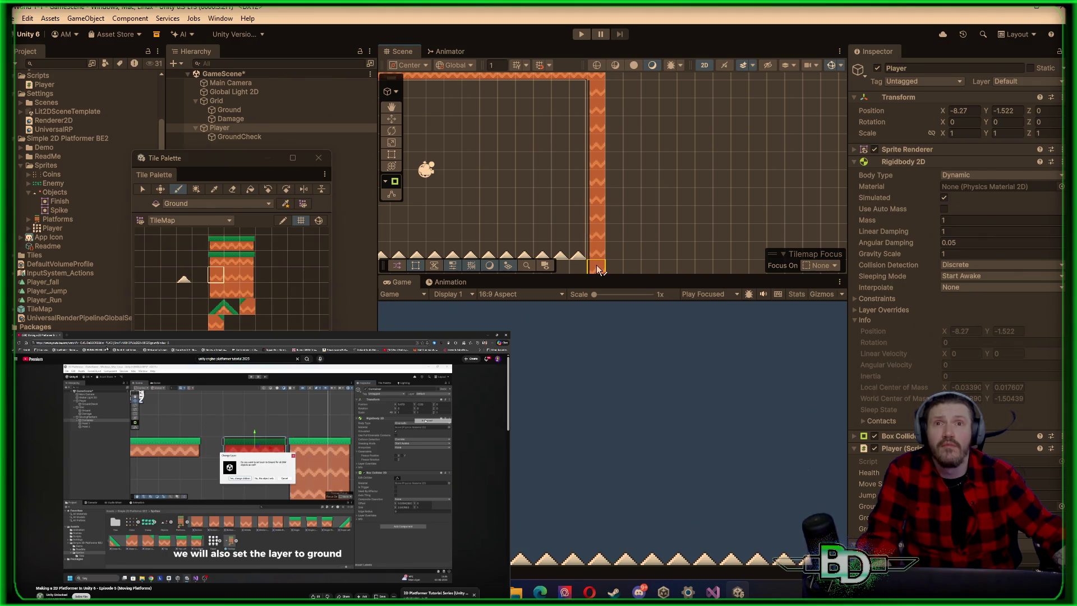
Paint the floor row under the spikes from the right wall leftward and extend the left wall down
scroll(600, 247, down, 2)
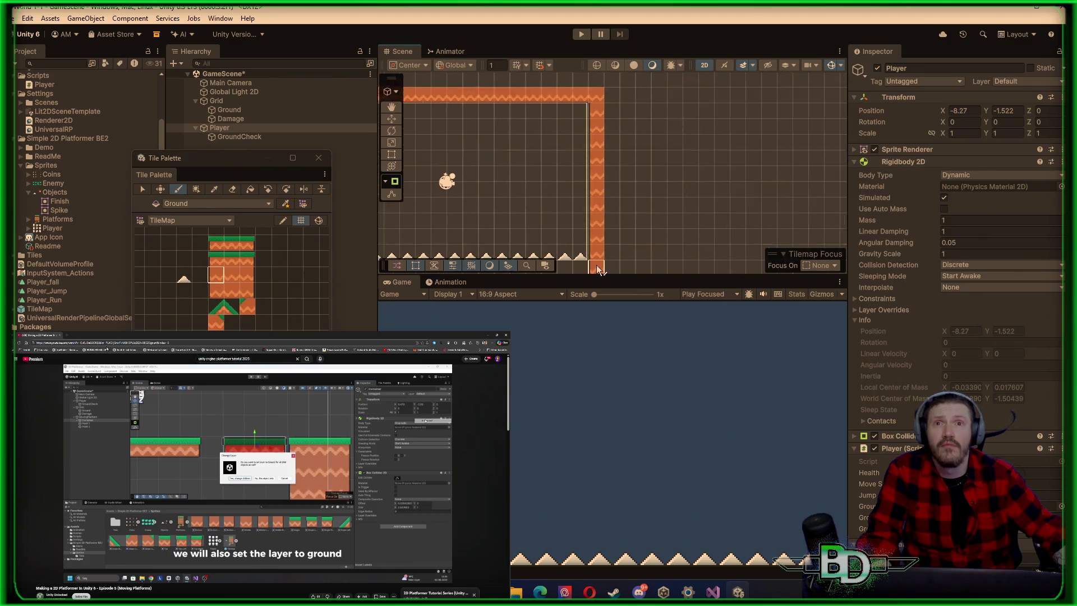
click(561, 217)
mouse_move(561, 217)
mouse_down()
mouse_move(674, 126)
mouse_move(747, 136)
mouse_up()
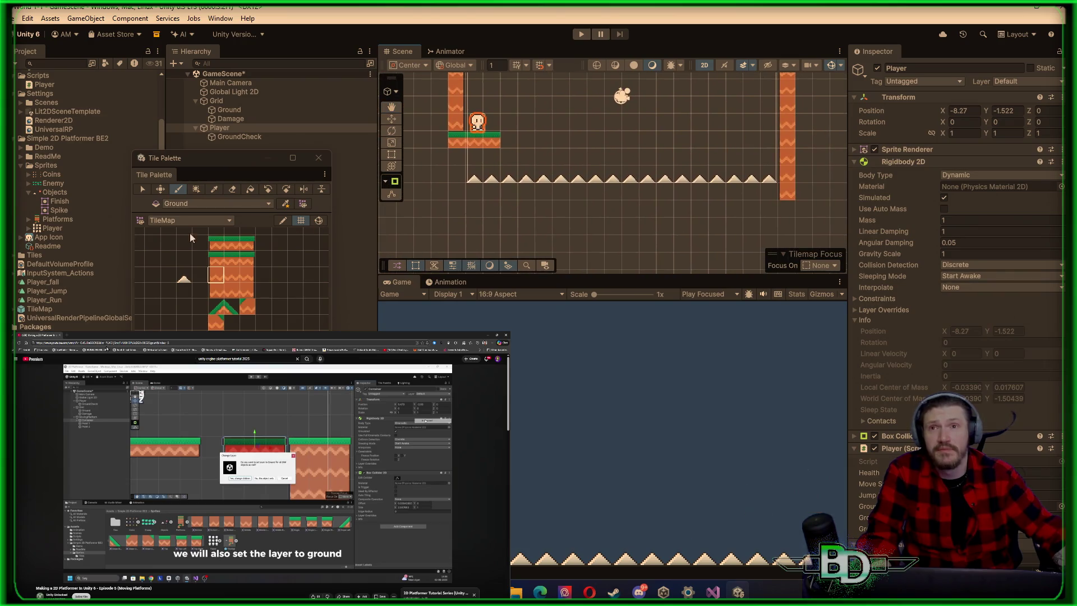
click(247, 245)
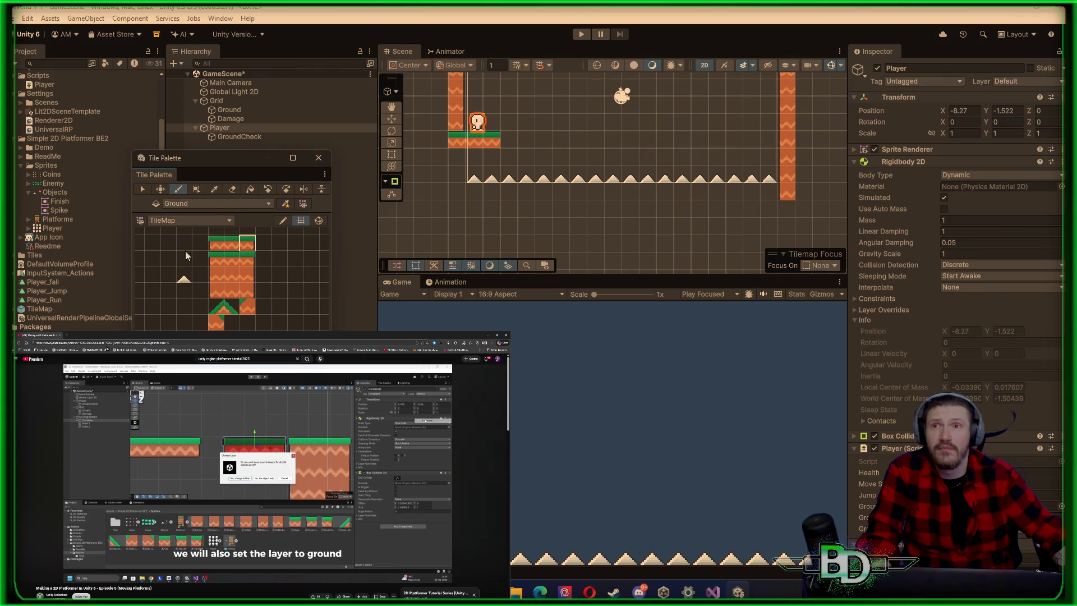
click(233, 277)
click(698, 197)
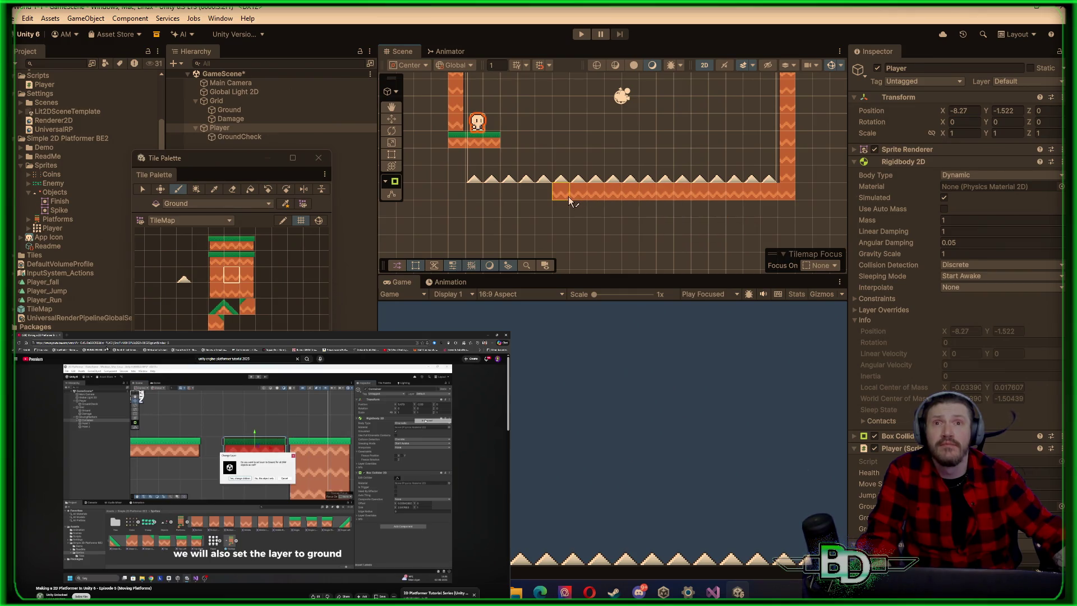
drag(542, 196, 502, 194)
mouse_move(472, 193)
mouse_down()
mouse_move(458, 191)
mouse_move(457, 165)
mouse_up()
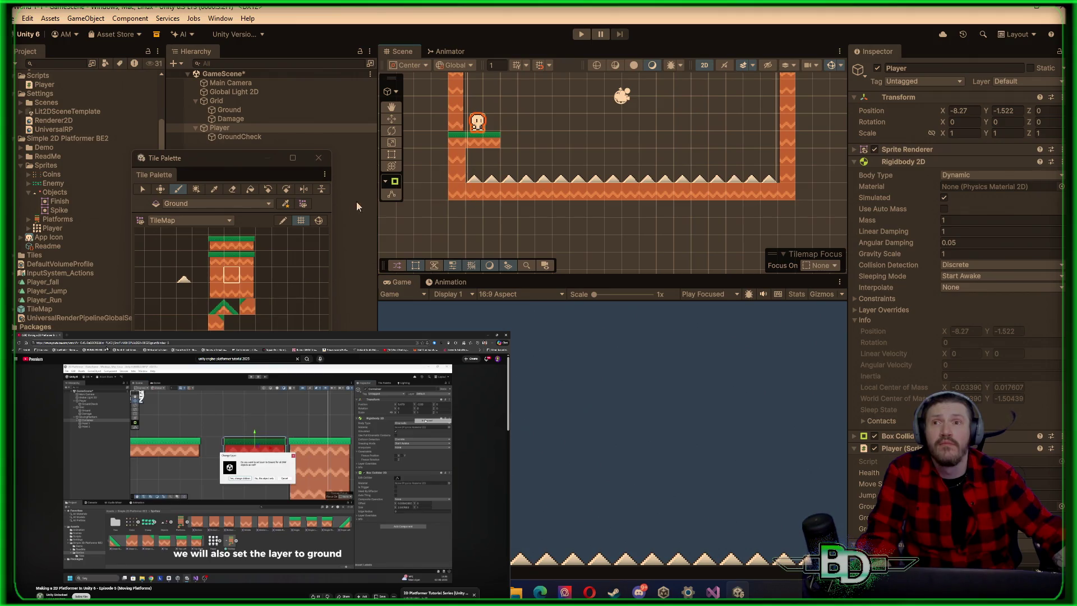
Fill ground tiles beneath the left ledge, choose the grass-topped tile, and start a play test
click(235, 296)
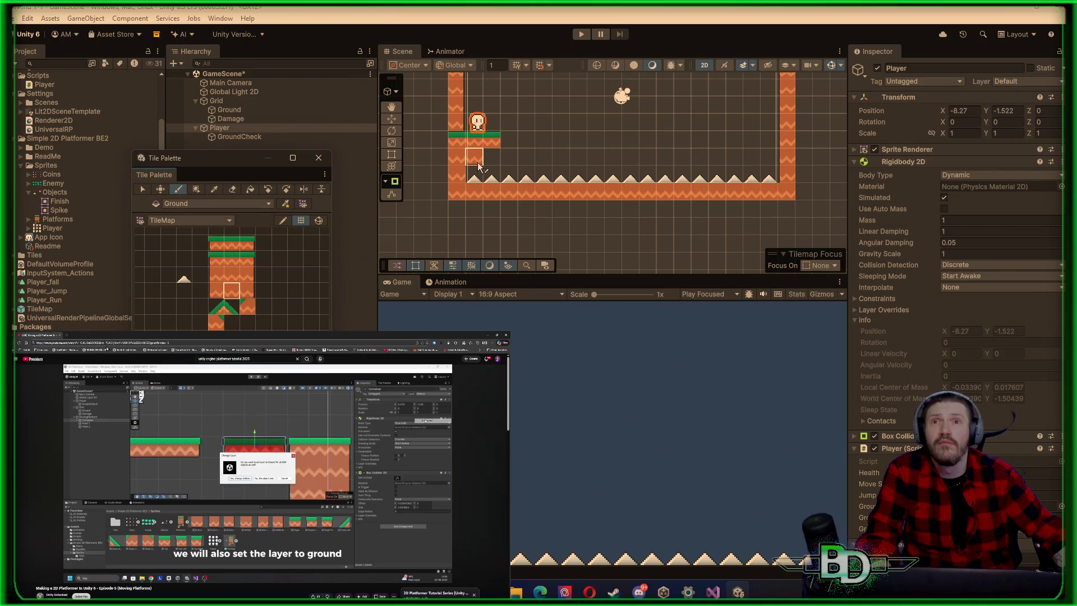
drag(474, 162, 494, 158)
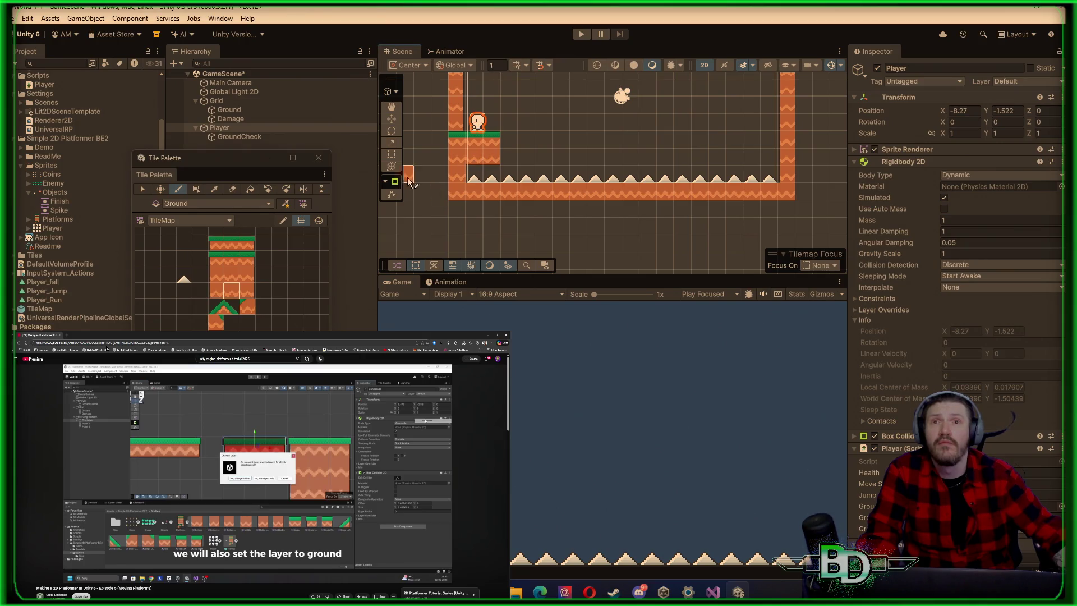
click(248, 273)
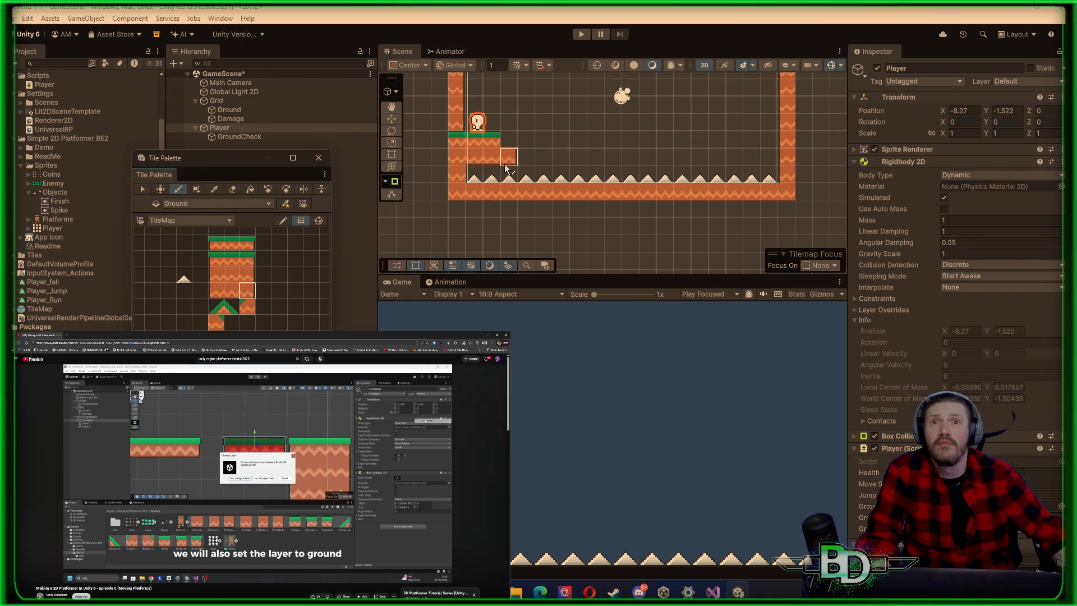
click(250, 265)
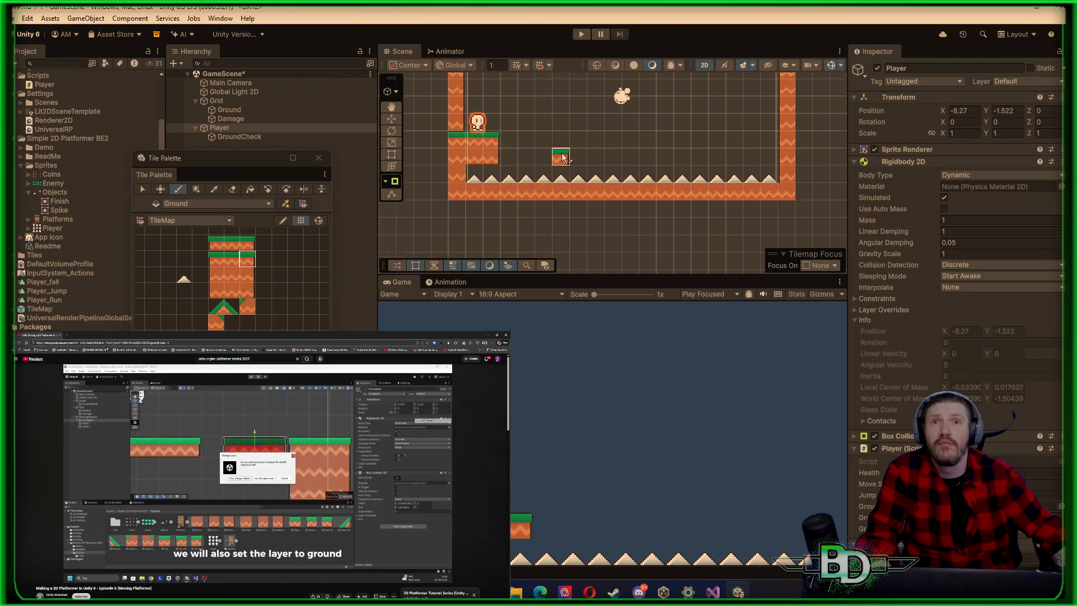
scroll(561, 163, down, 3)
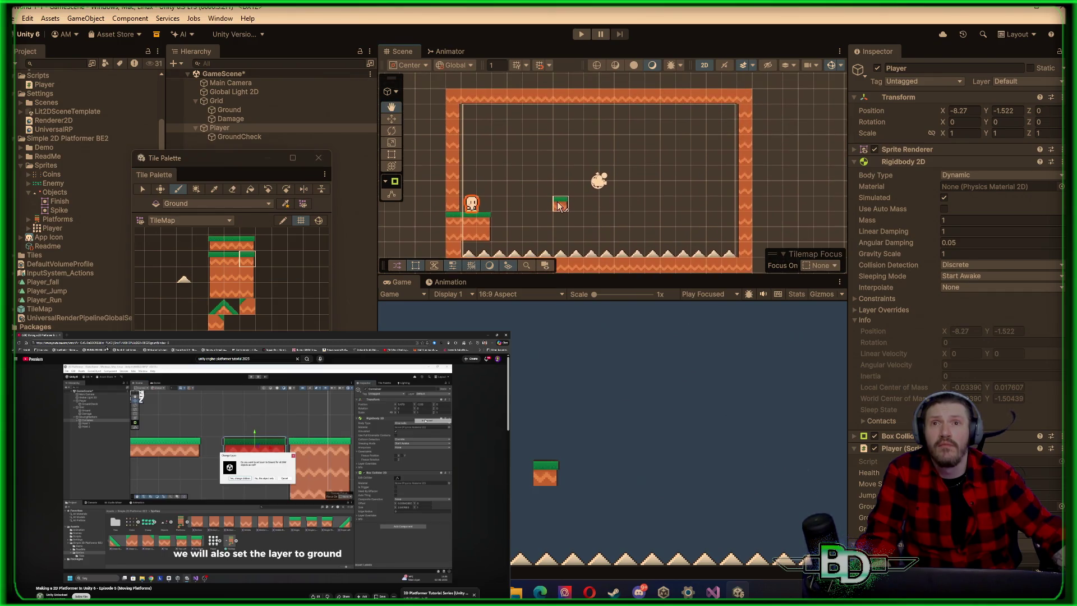
click(584, 34)
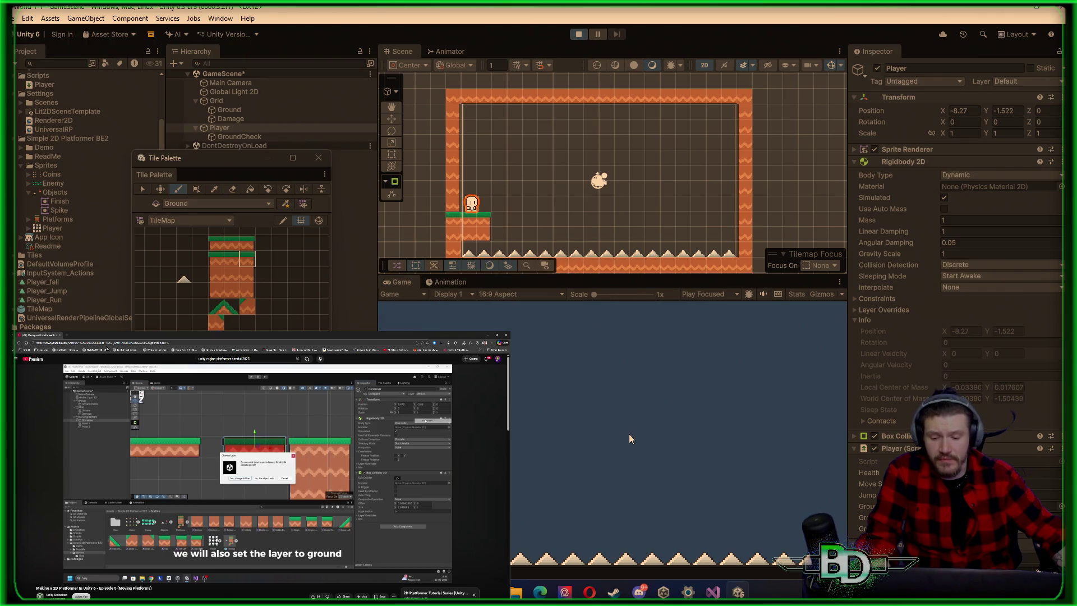
Run the Player left, jump off the left wall several times, steer right onto the ledge, then stop
key(a)
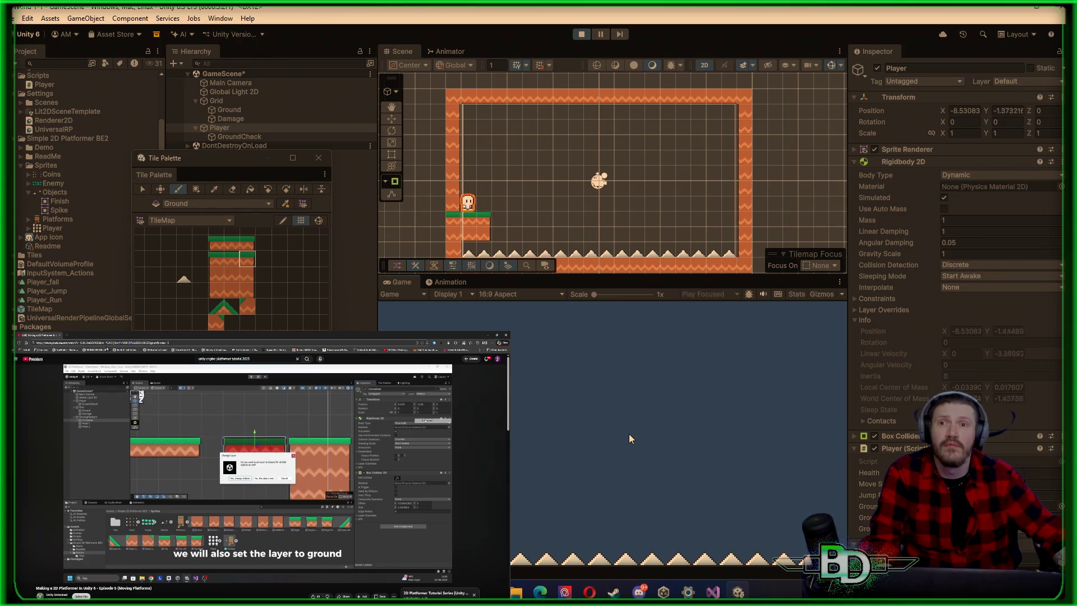
key(space)
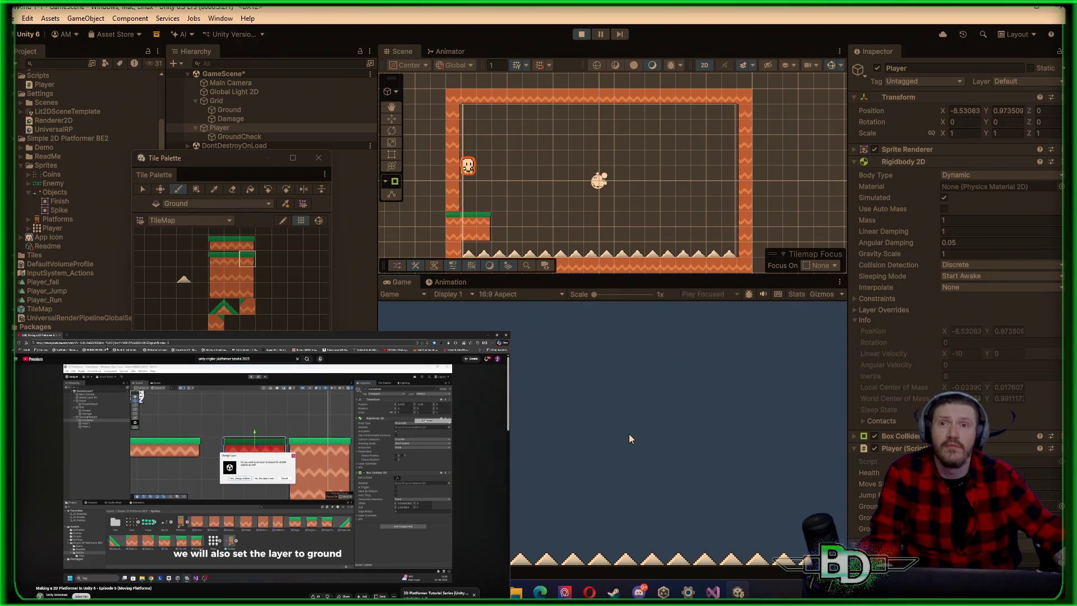
key(space)
key(space)
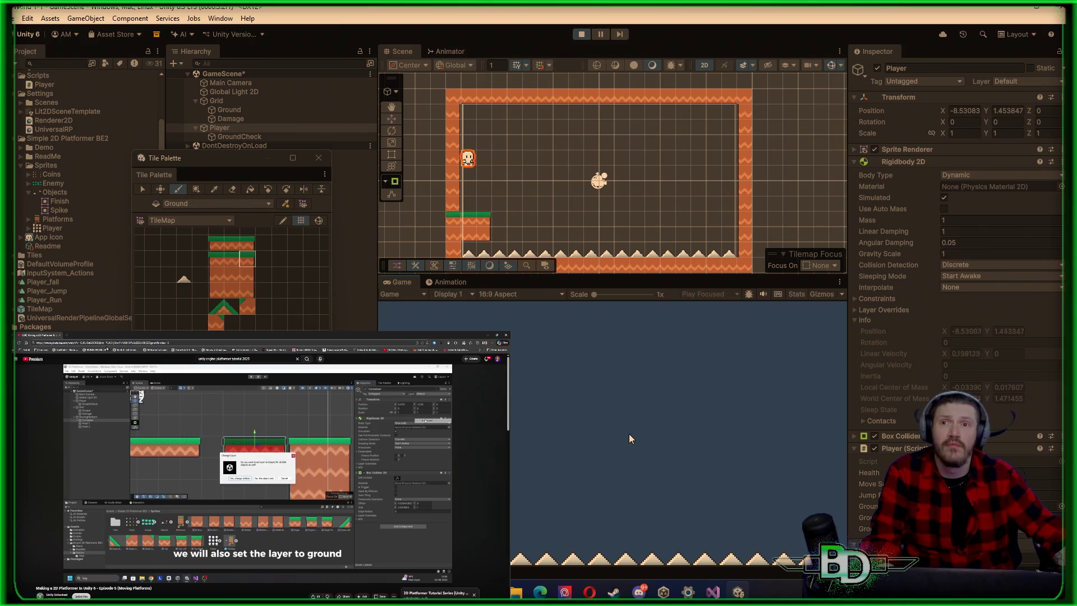
key(space)
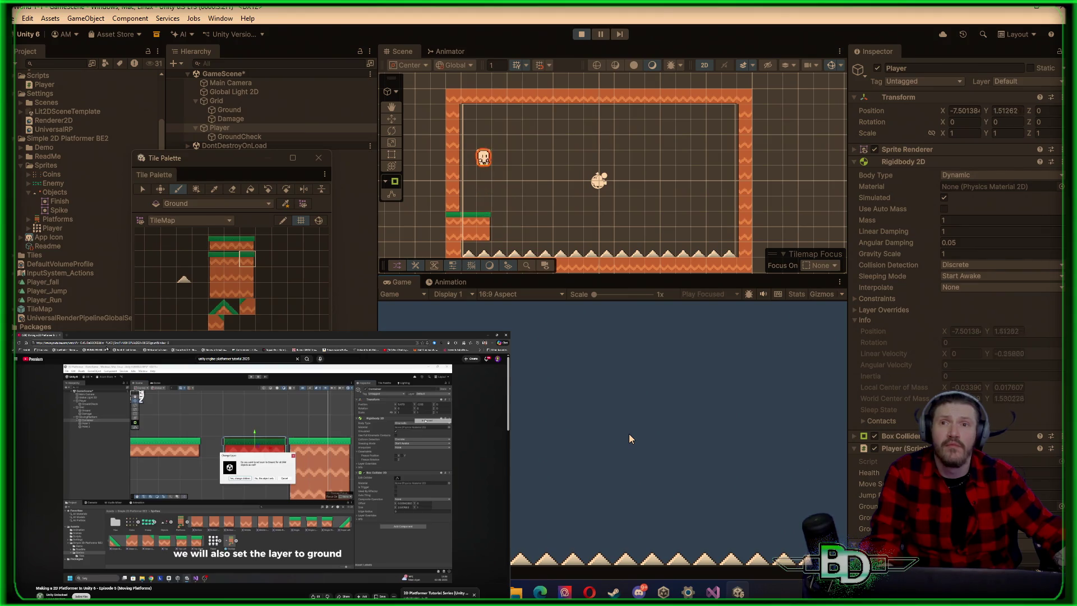
key(space)
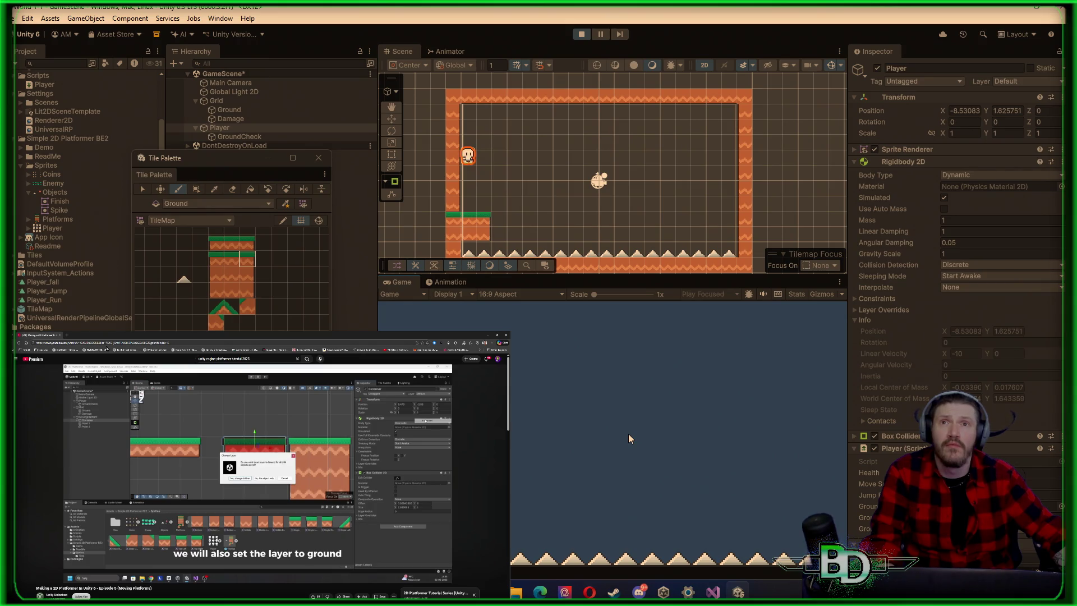
key(d)
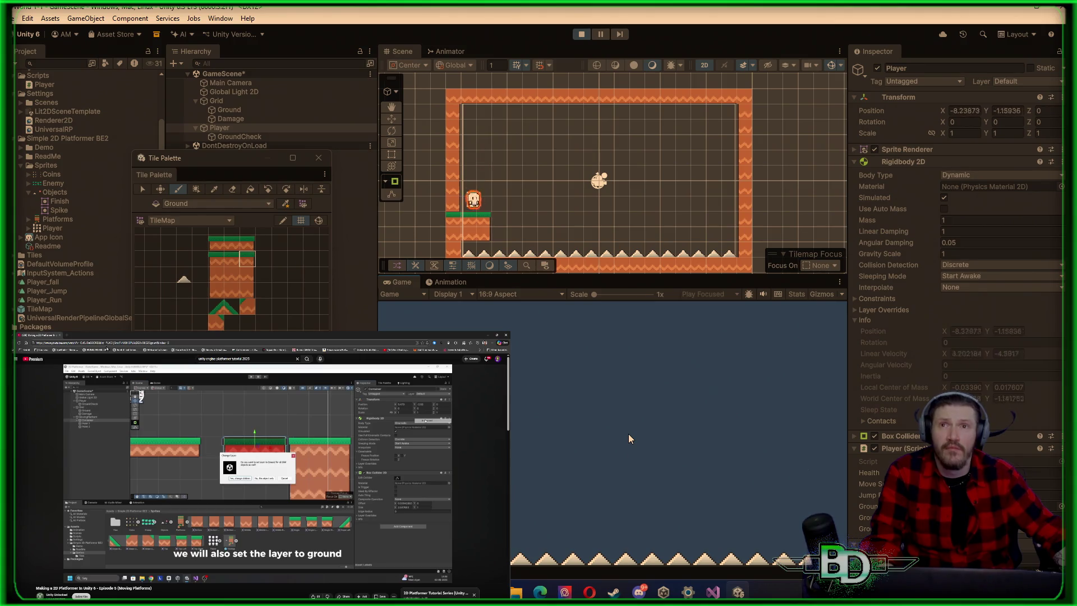
key(d)
key(space)
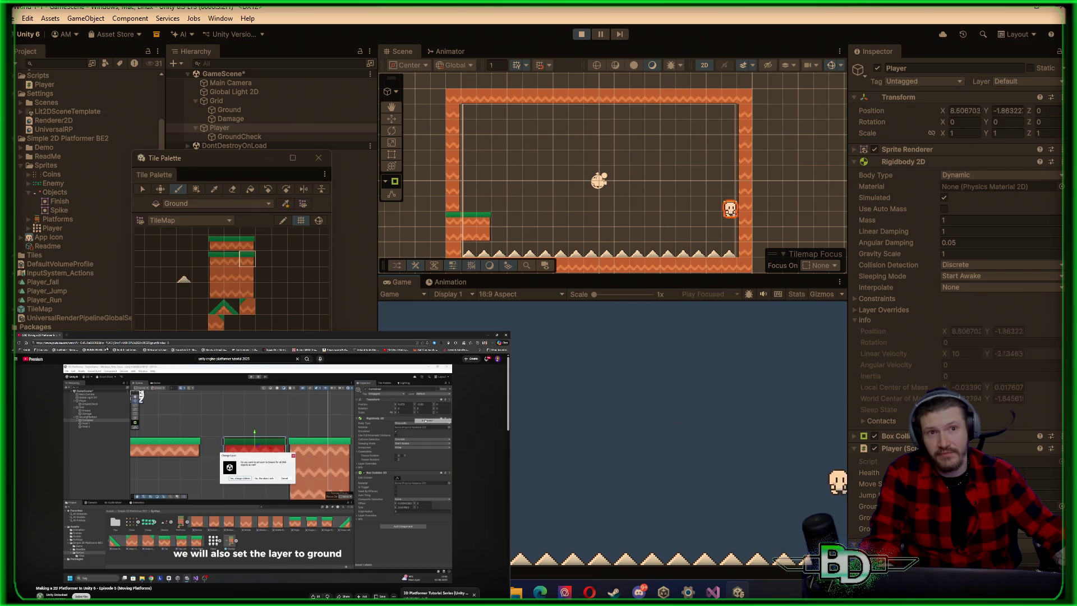
click(581, 37)
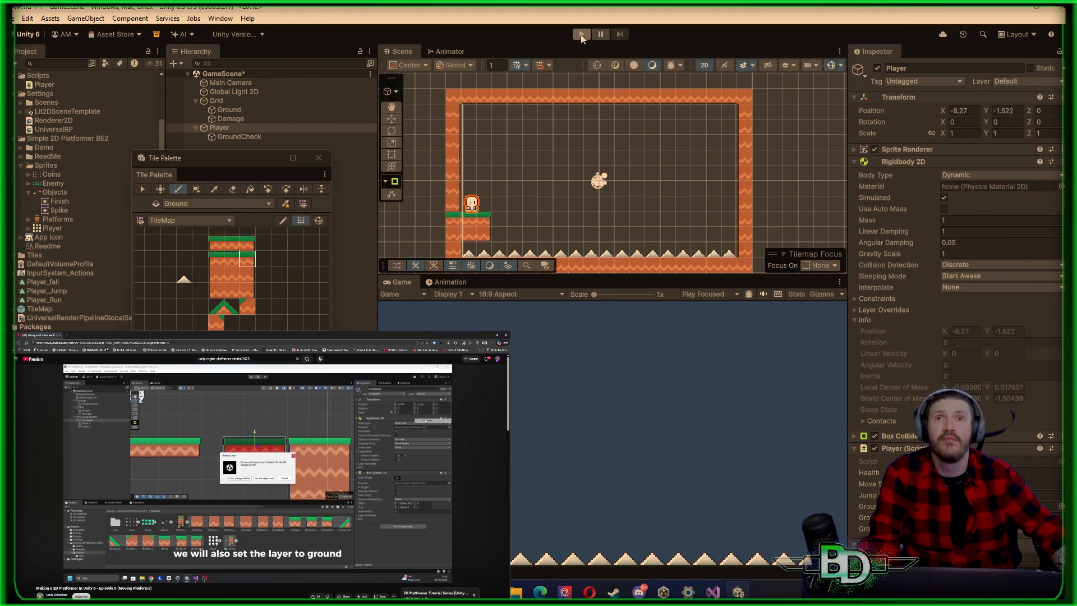
Play and run the Player right off the starting ledge toward the spikes, then stop
click(581, 35)
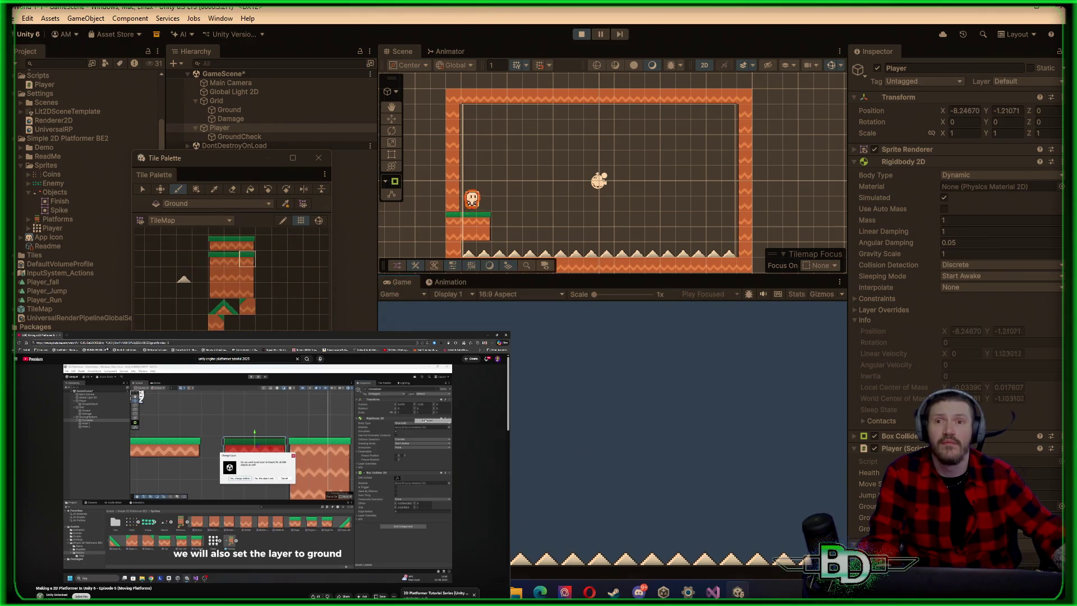
key(d)
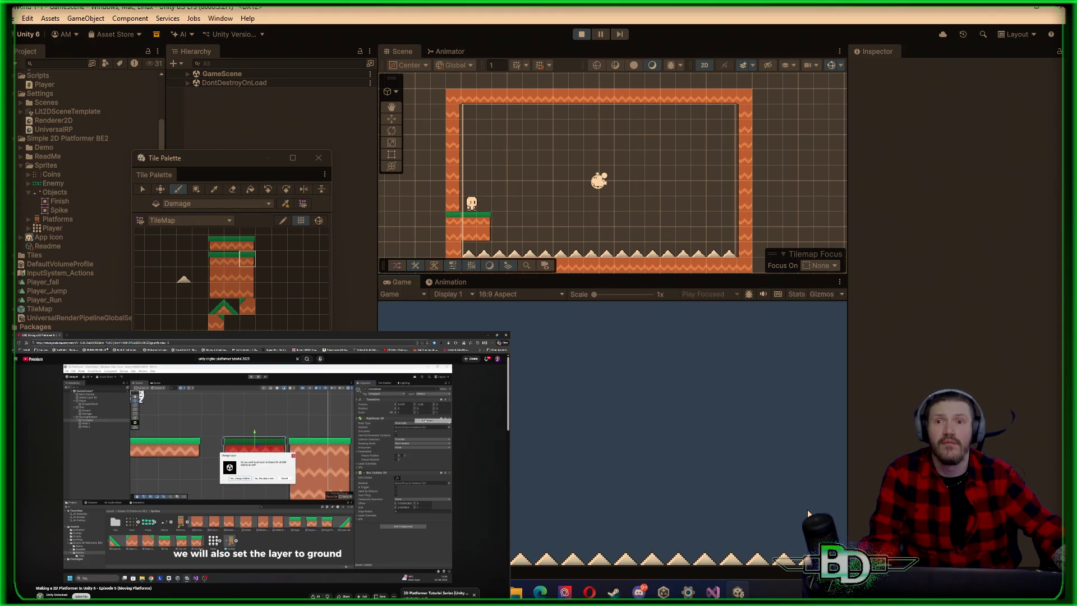
key(d)
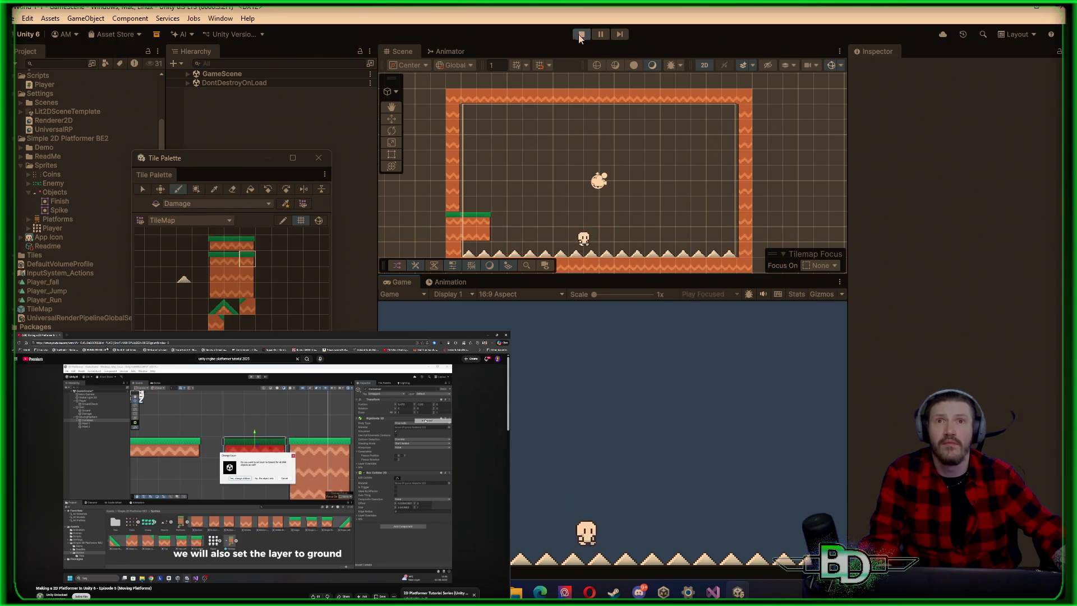
click(581, 35)
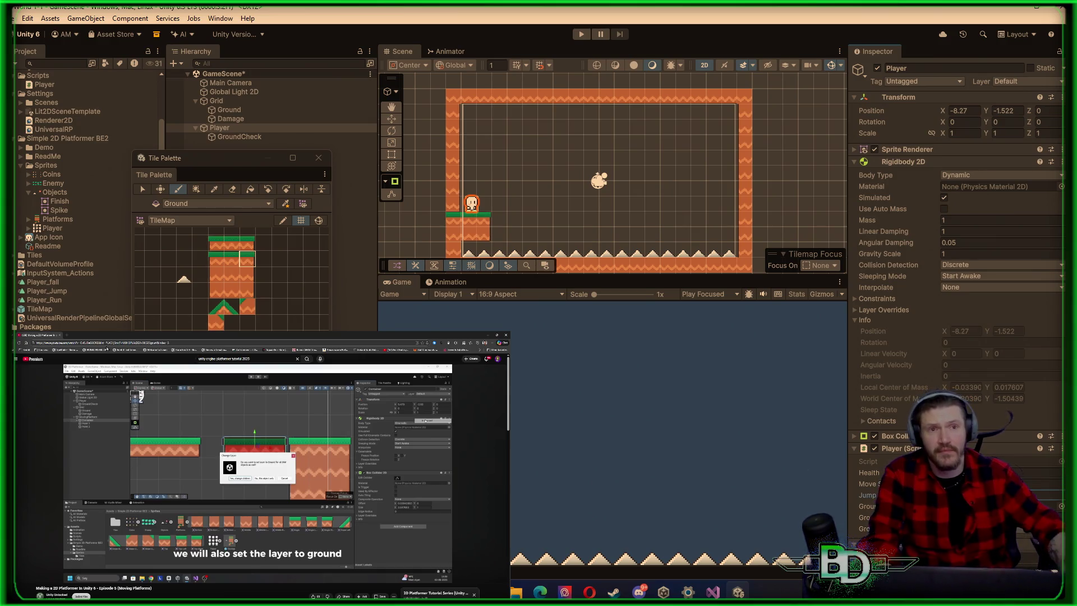
Retest by jumping the Player rightward across the spike pit, then stop the game
click(582, 35)
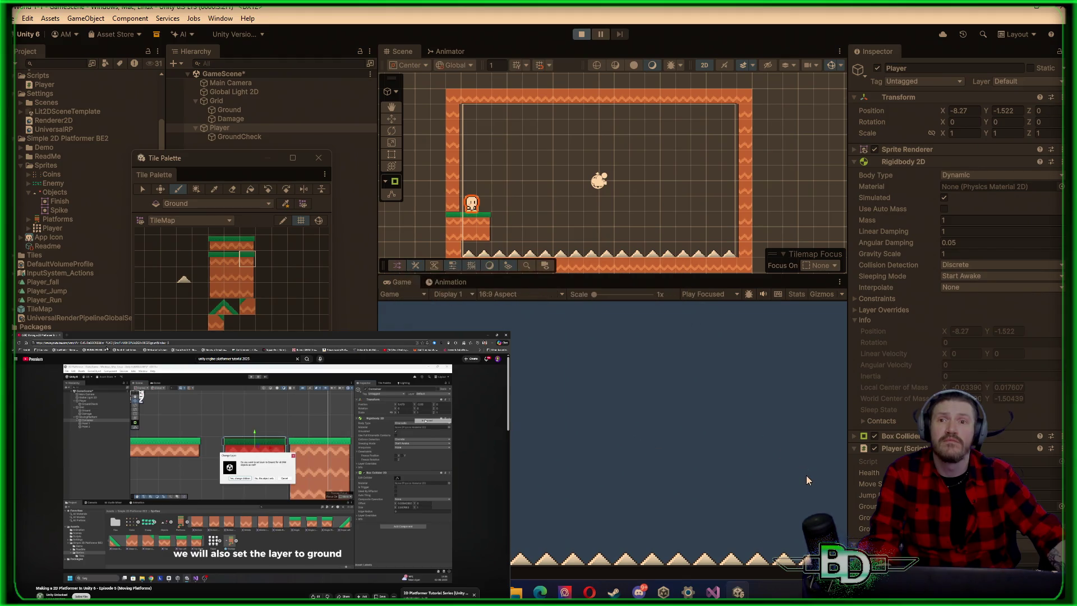
key(space)
key(d)
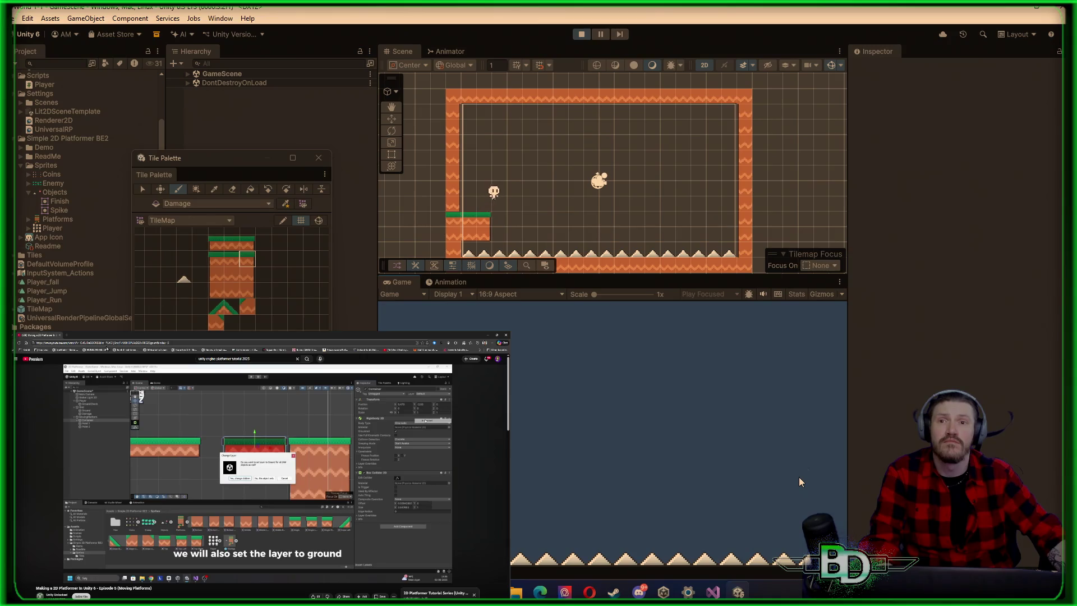
key(d)
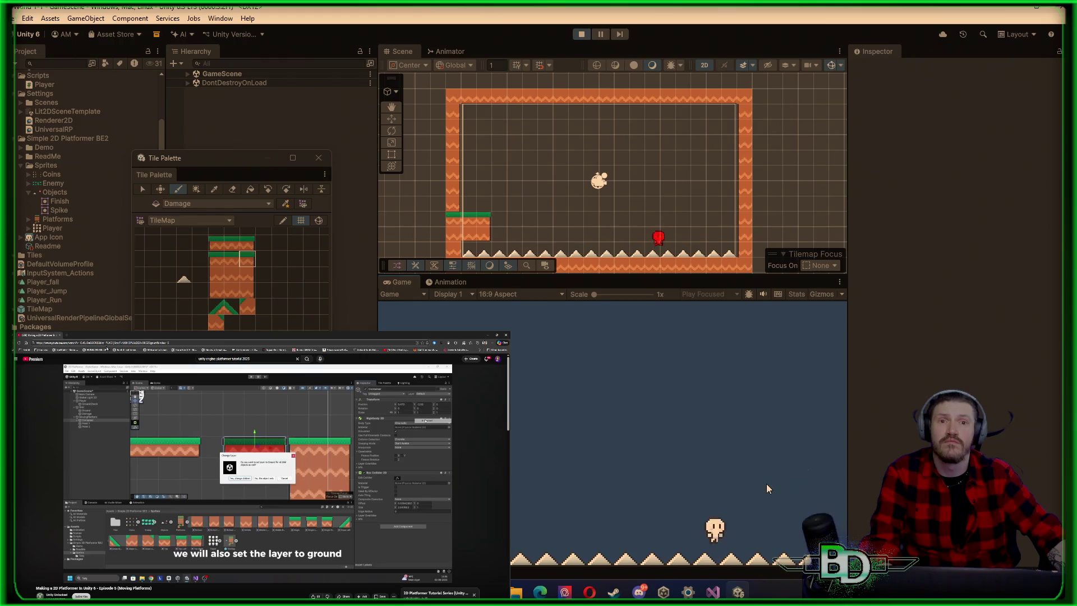
key(d)
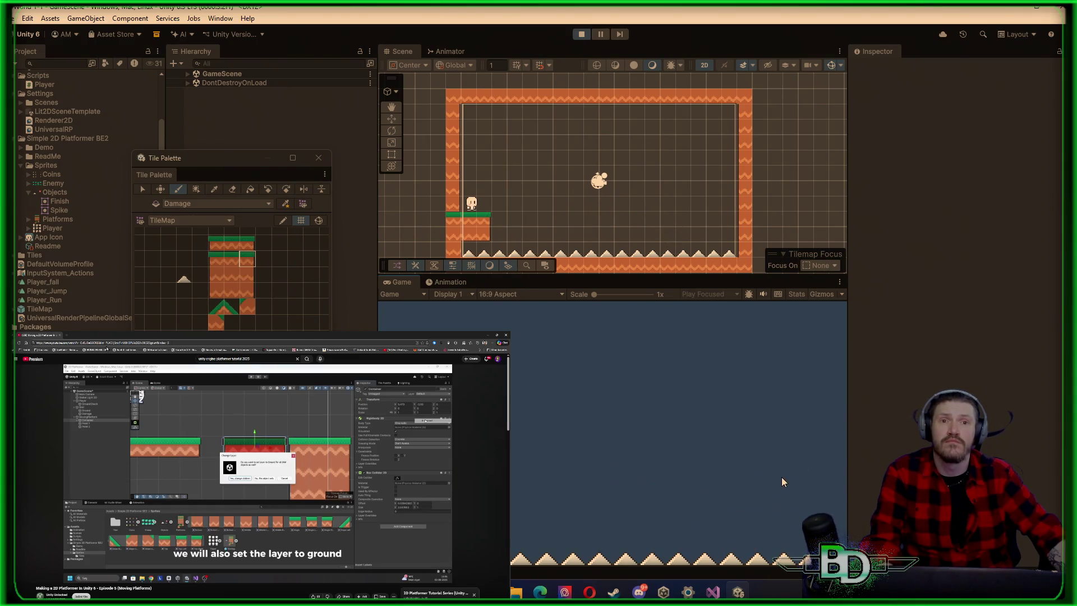
click(580, 35)
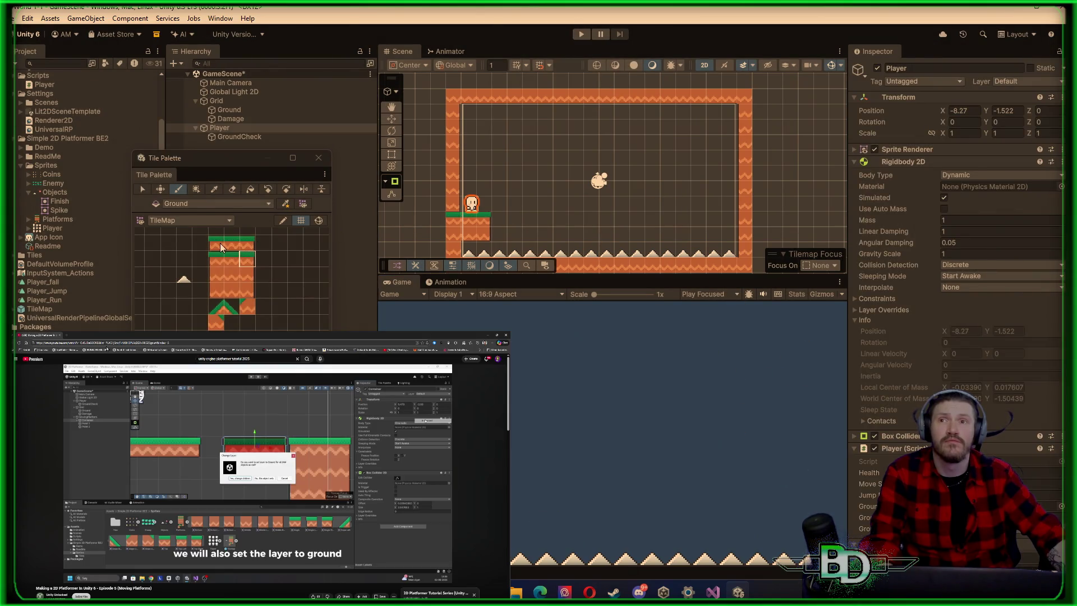
Paint two grass tiles against the right wall and fill the dirt corner beneath them
click(216, 259)
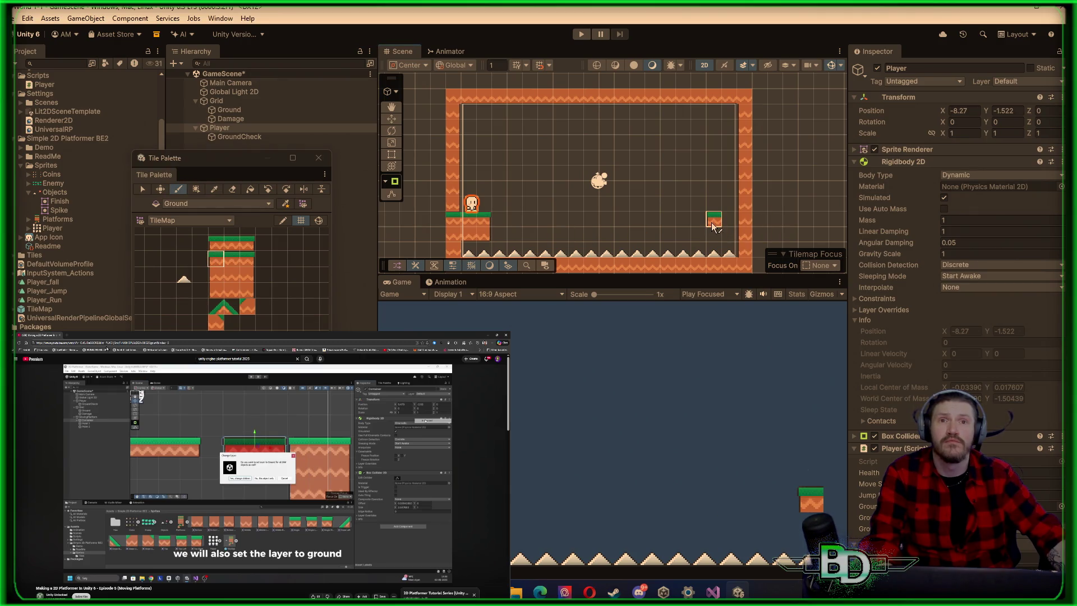
drag(714, 226, 729, 227)
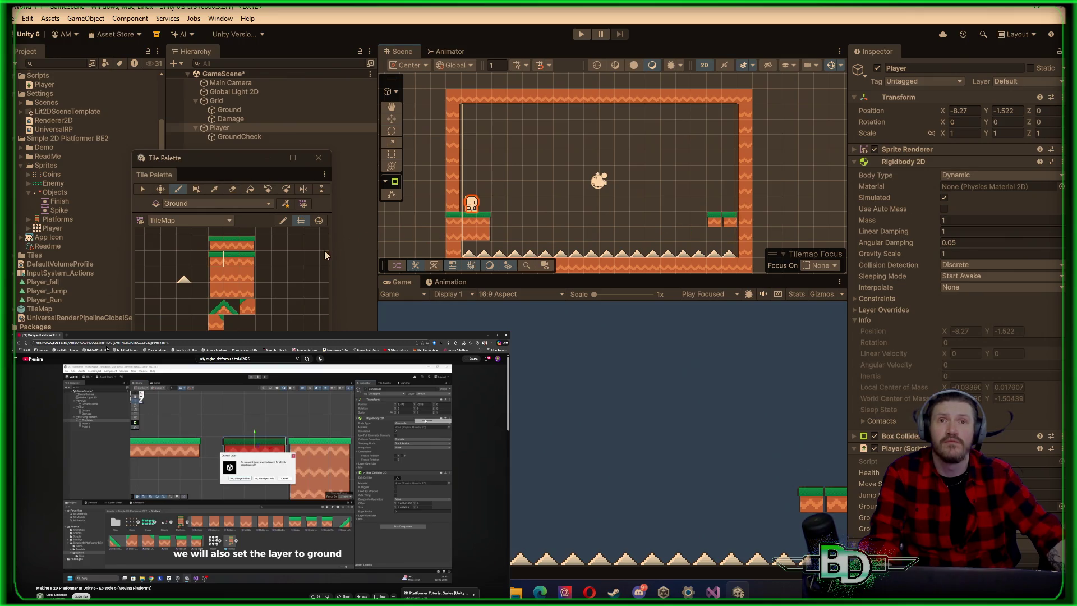
click(231, 260)
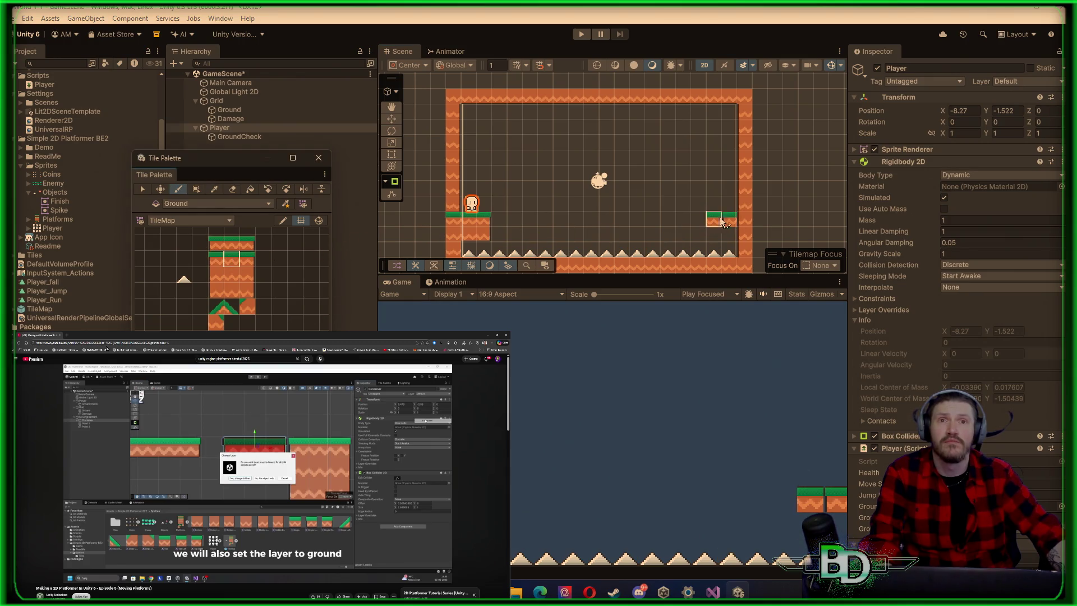
click(216, 275)
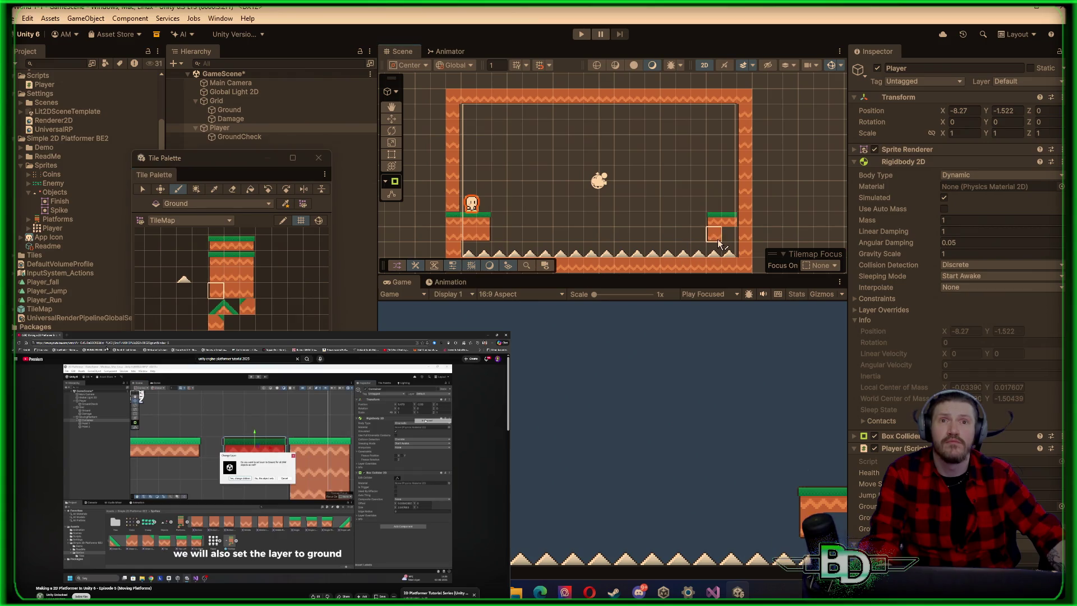
click(230, 295)
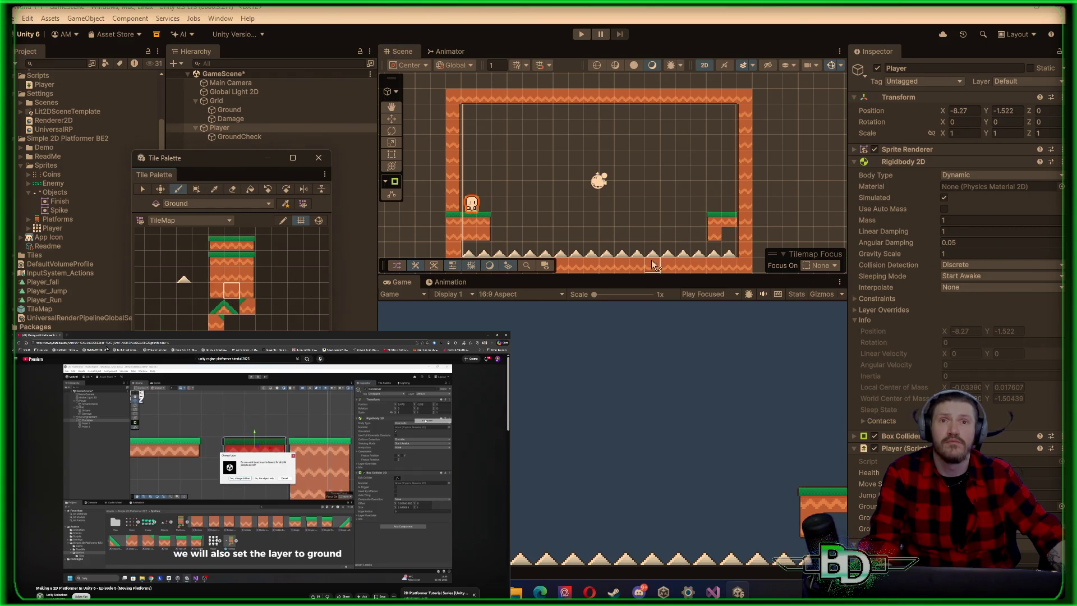
click(730, 242)
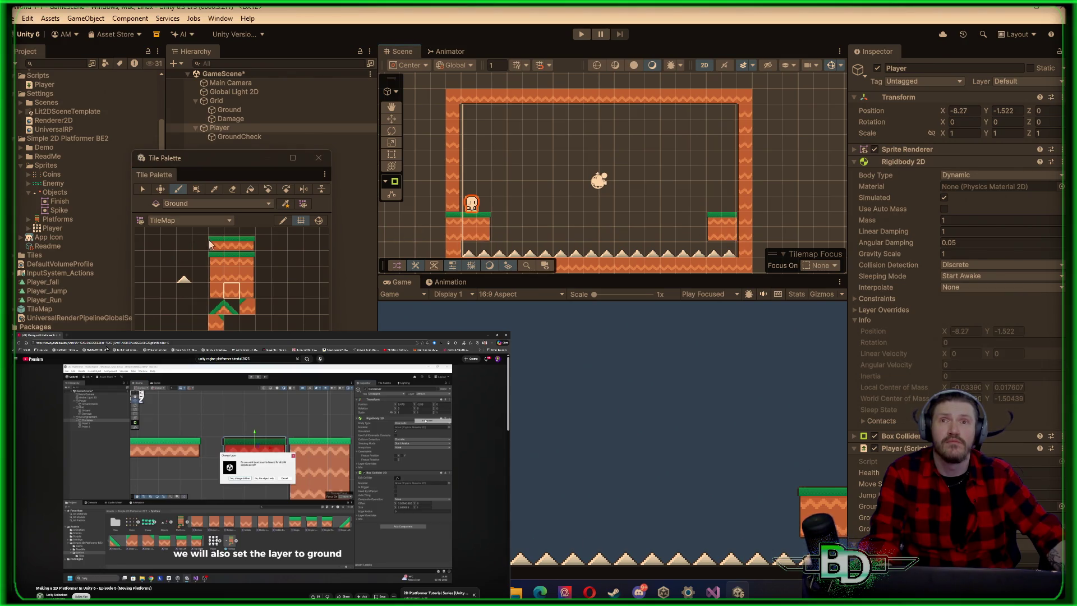
click(230, 256)
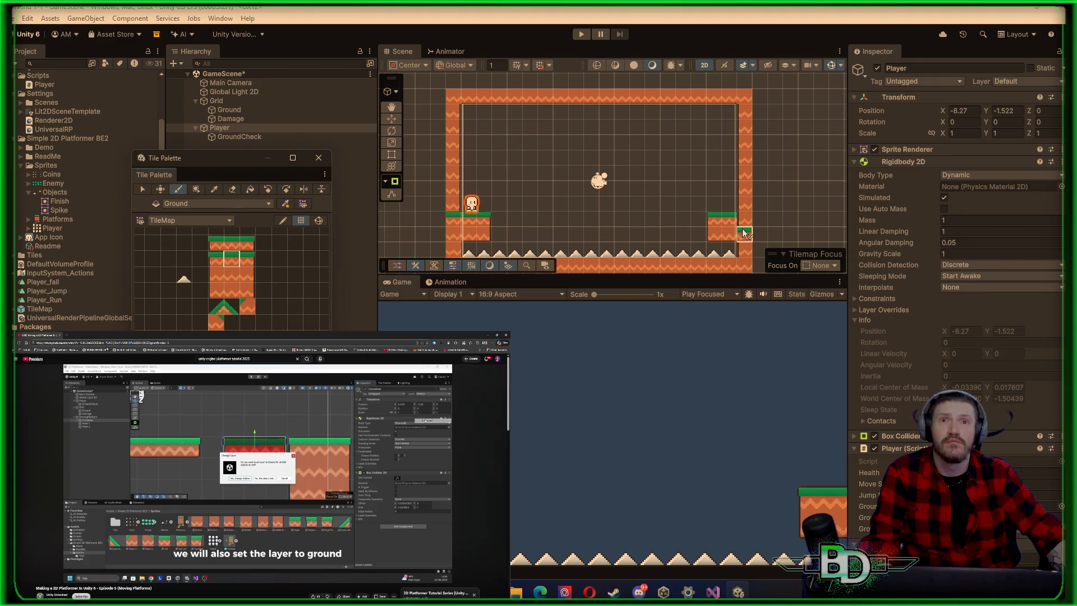
click(239, 279)
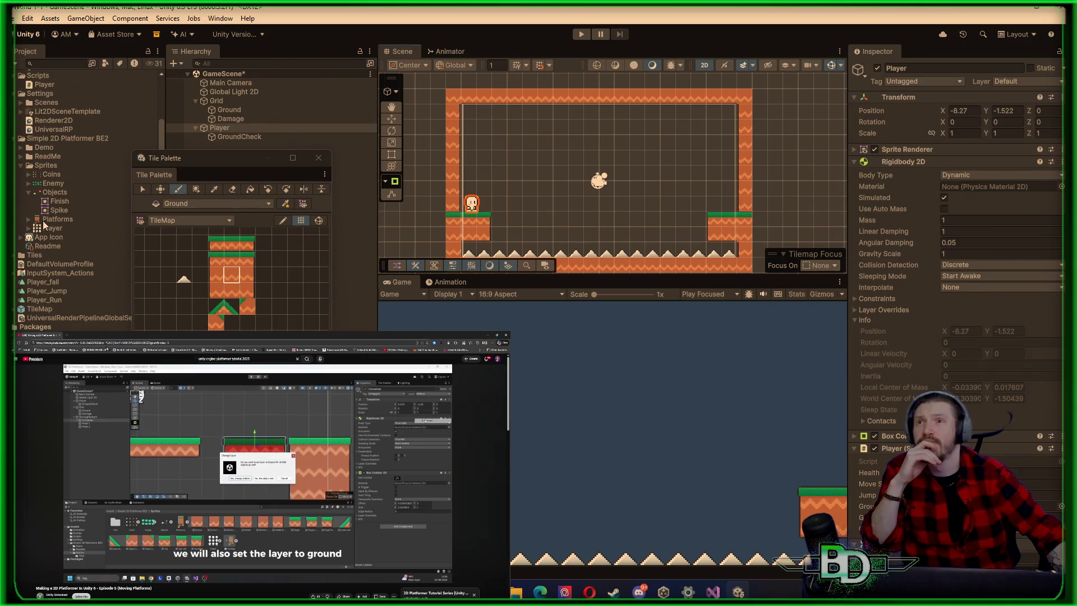
Expand the Platforms sprite sheet and place Single Left, Single and Single Right in a row
click(42, 220)
click(28, 219)
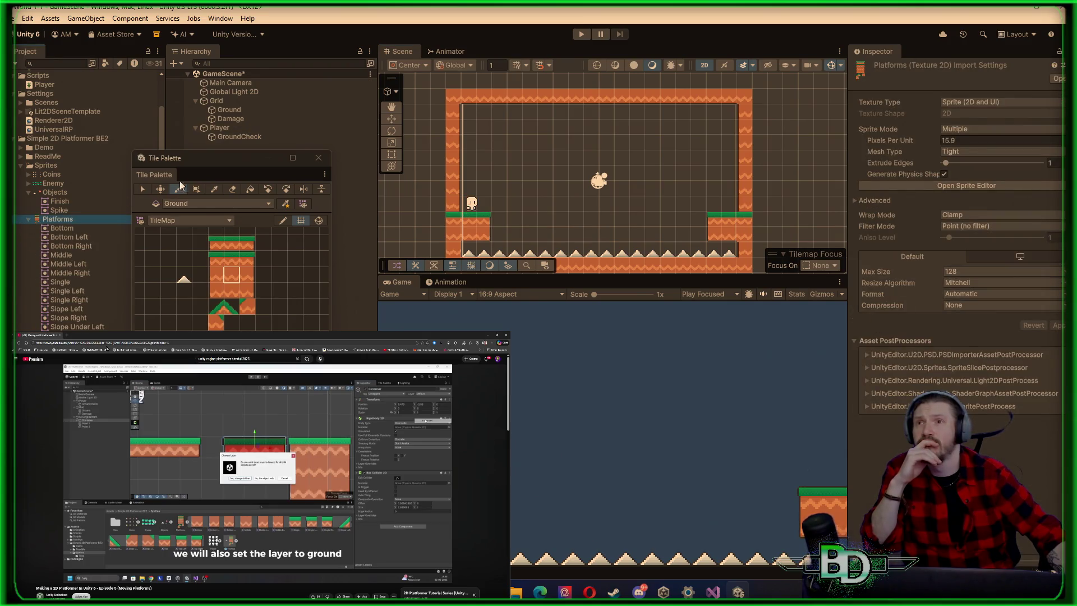
mouse_move(215, 164)
mouse_down()
mouse_move(956, 237)
mouse_move(967, 154)
mouse_up()
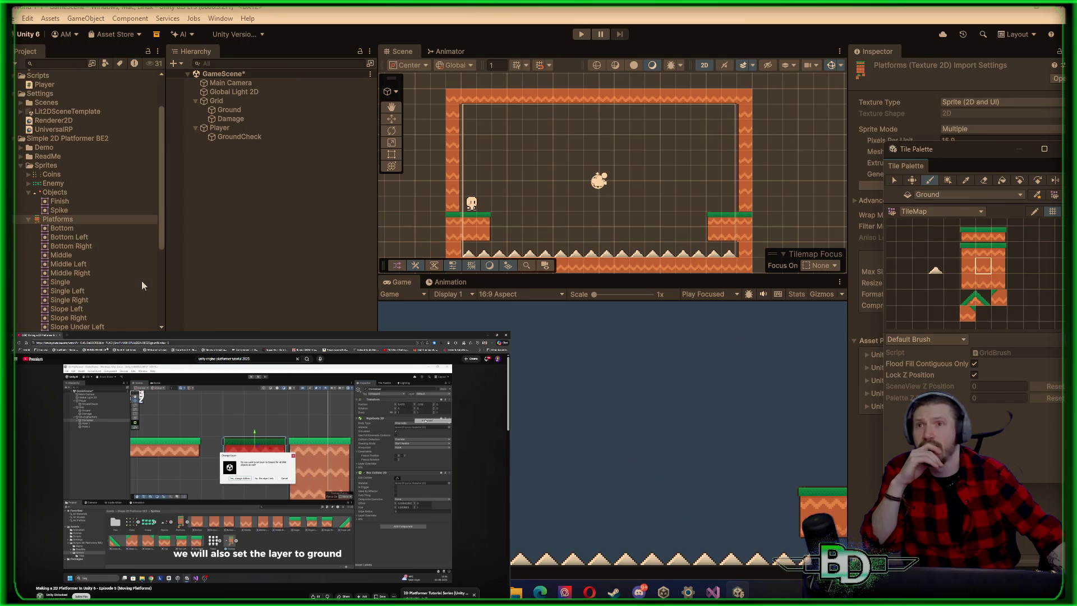
scroll(72, 229, down, 2)
scroll(72, 230, down, 2)
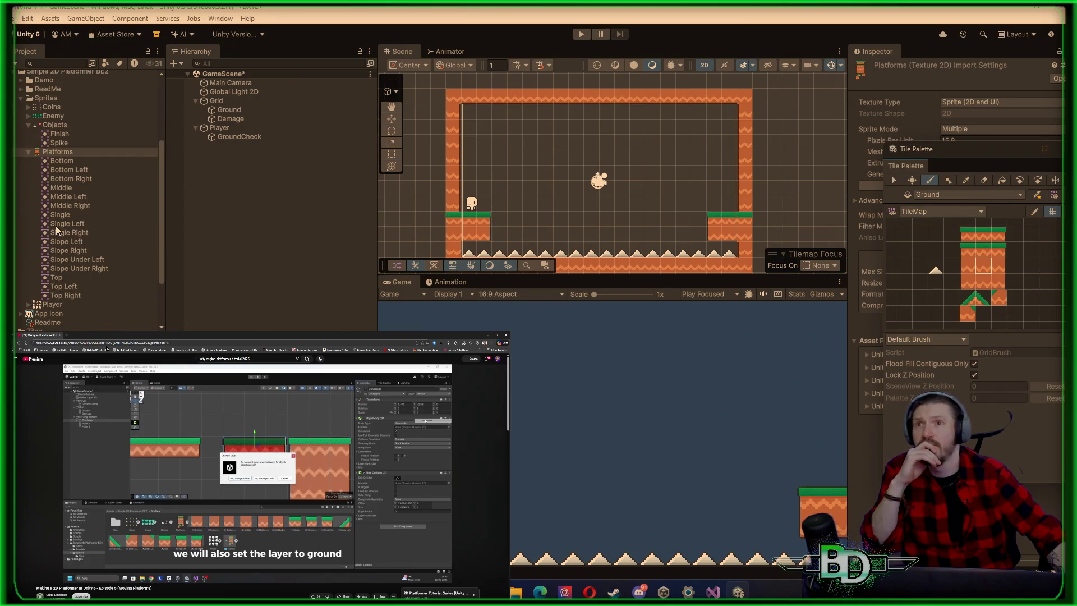
drag(55, 223, 322, 237)
drag(491, 215, 515, 223)
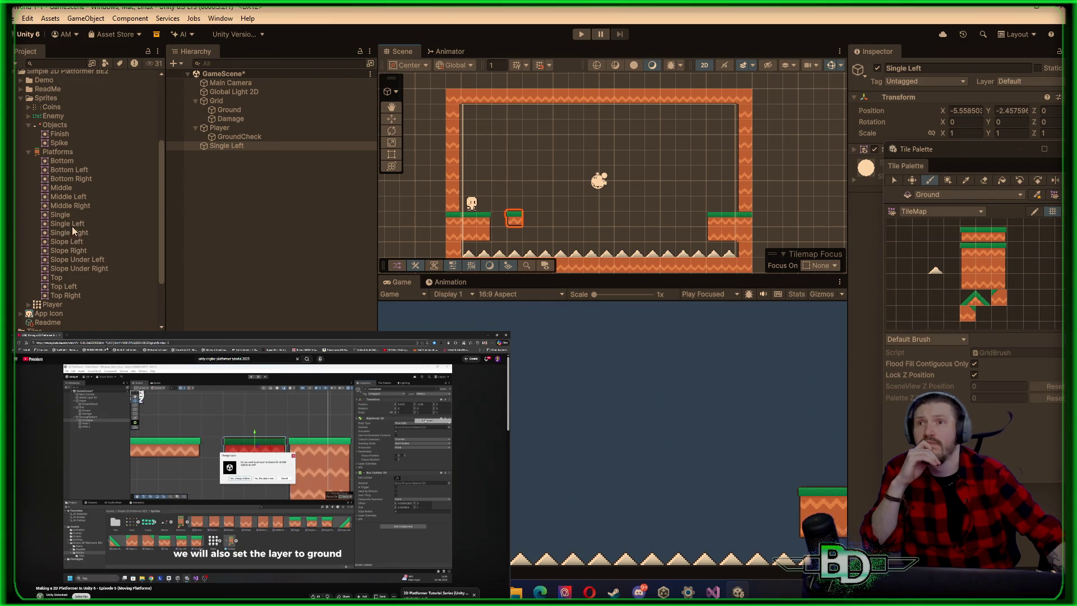
mouse_move(58, 214)
mouse_down()
mouse_move(369, 248)
mouse_move(534, 222)
mouse_up()
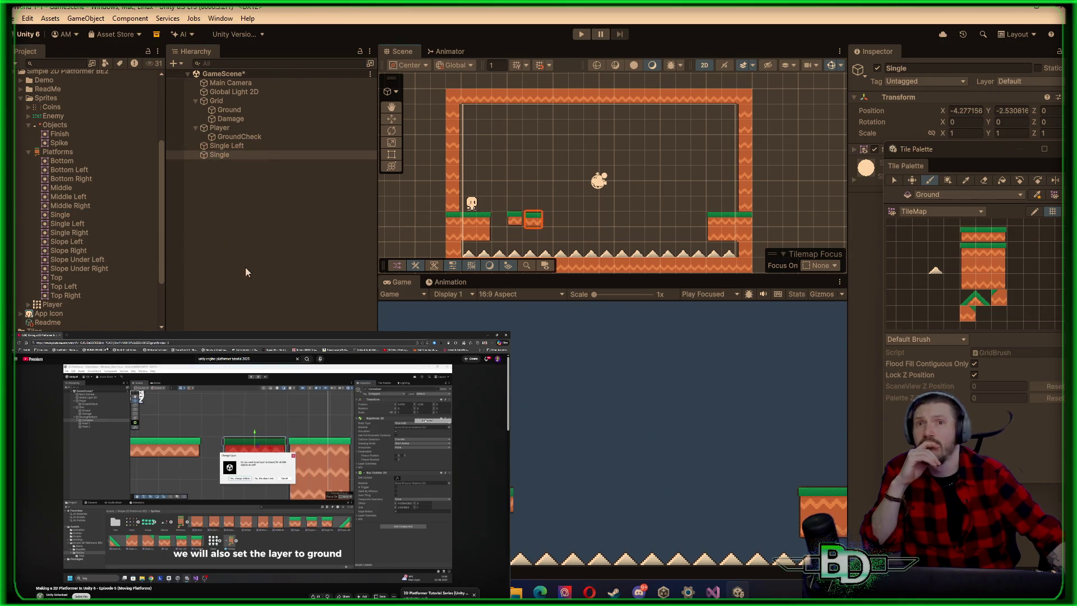
mouse_move(85, 231)
mouse_down()
mouse_move(505, 200)
mouse_move(557, 224)
mouse_up()
mouse_move(557, 223)
mouse_down()
mouse_move(660, 205)
mouse_move(693, 218)
mouse_move(232, 167)
mouse_move(261, 128)
mouse_move(247, 233)
mouse_up()
Create a new empty GameObject from the Hierarchy
scroll(660, 219, up, 2)
click(243, 186)
right_click(243, 186)
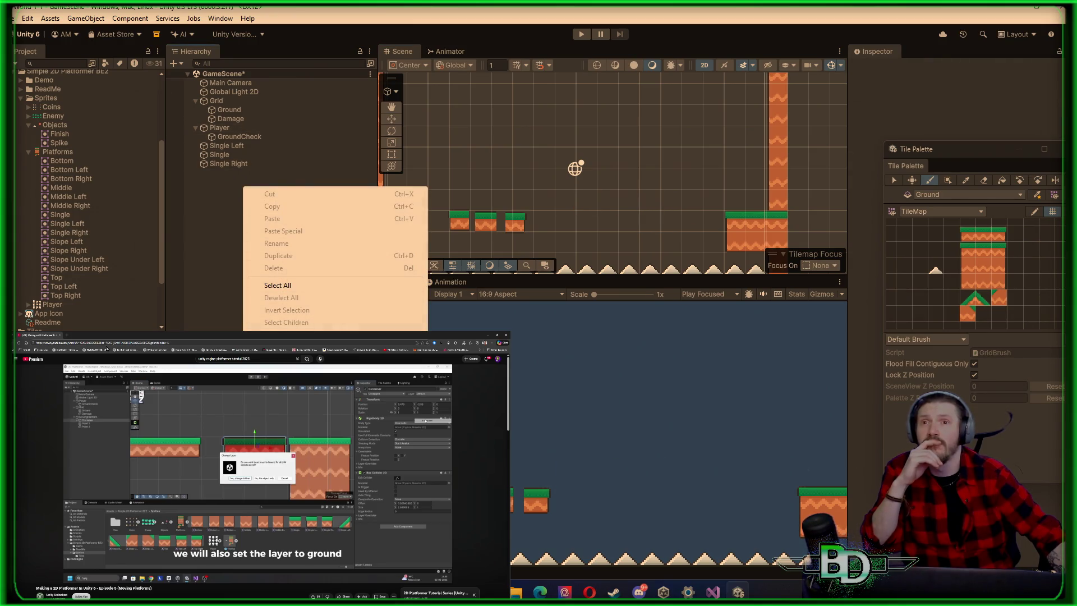
click(278, 347)
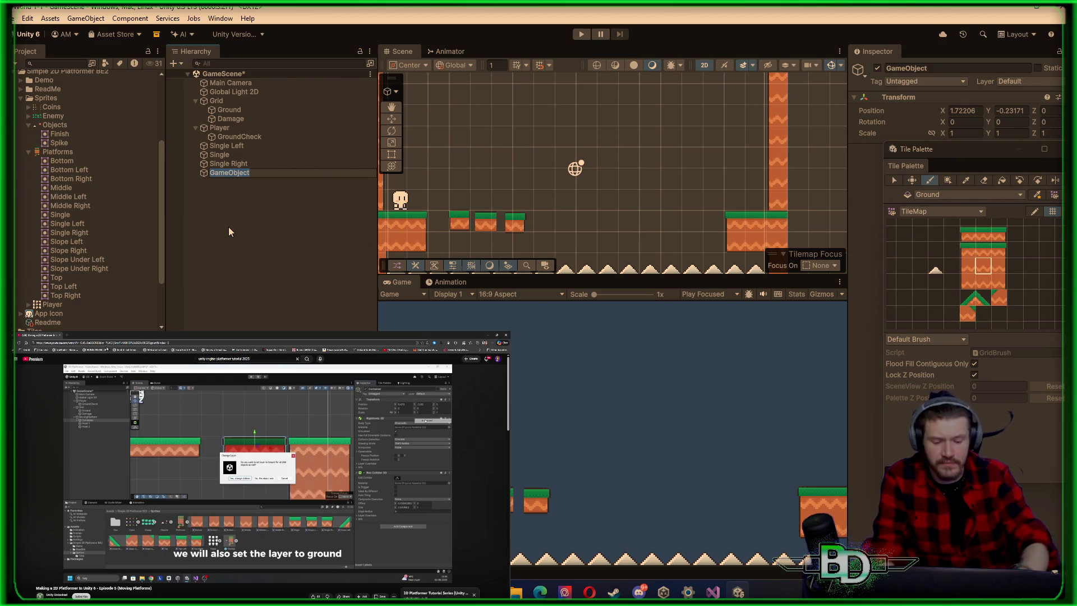
Name the empty object MovingPlatform and set its Position X and Y to 0
text(Moving Plat)
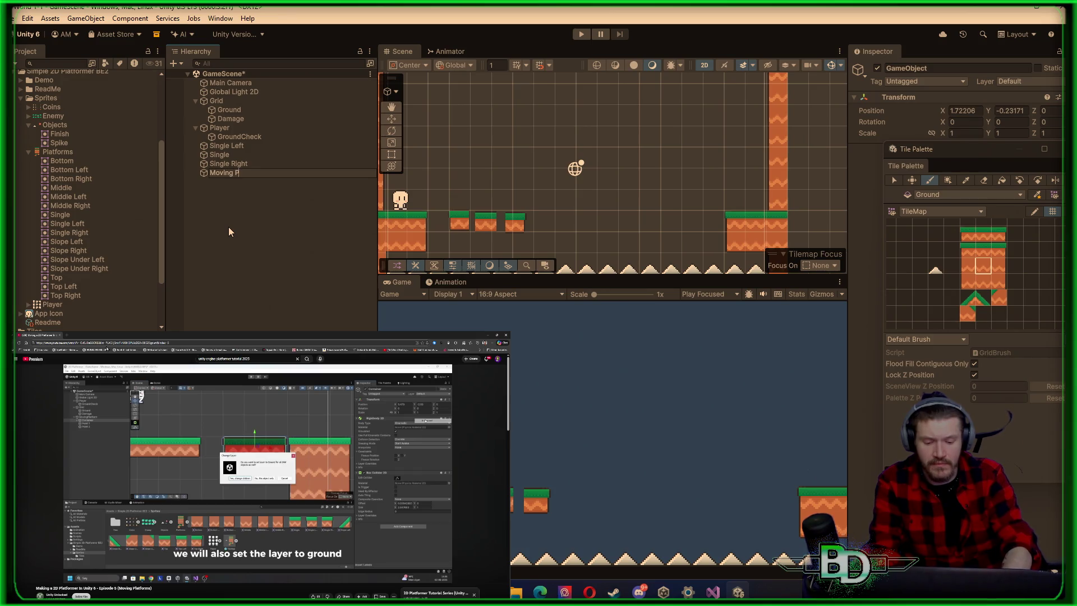
text(form)
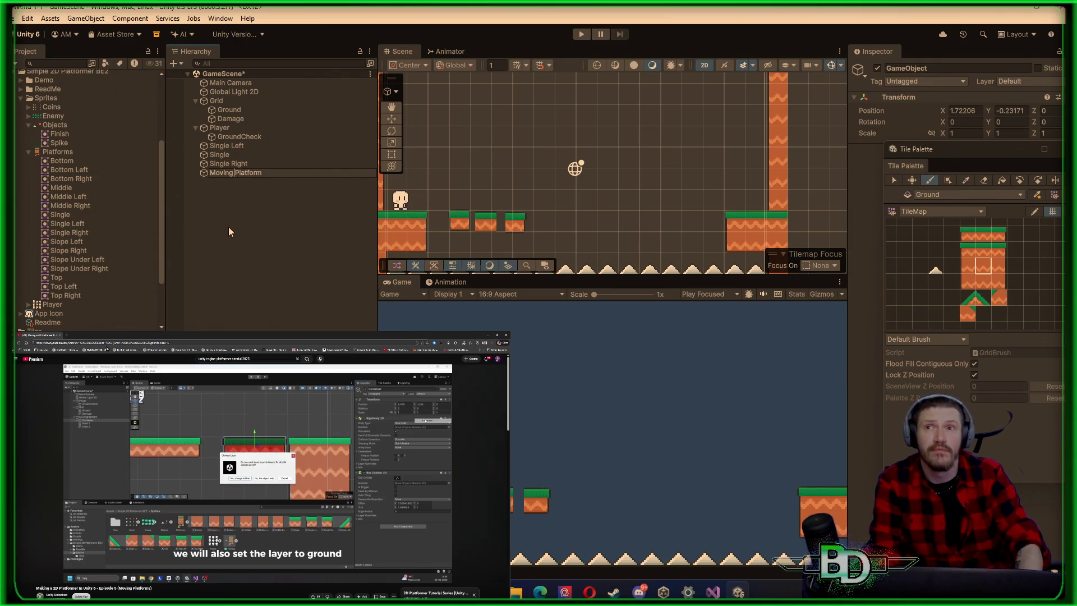
key(BackSpace)
key(End)
key(Return)
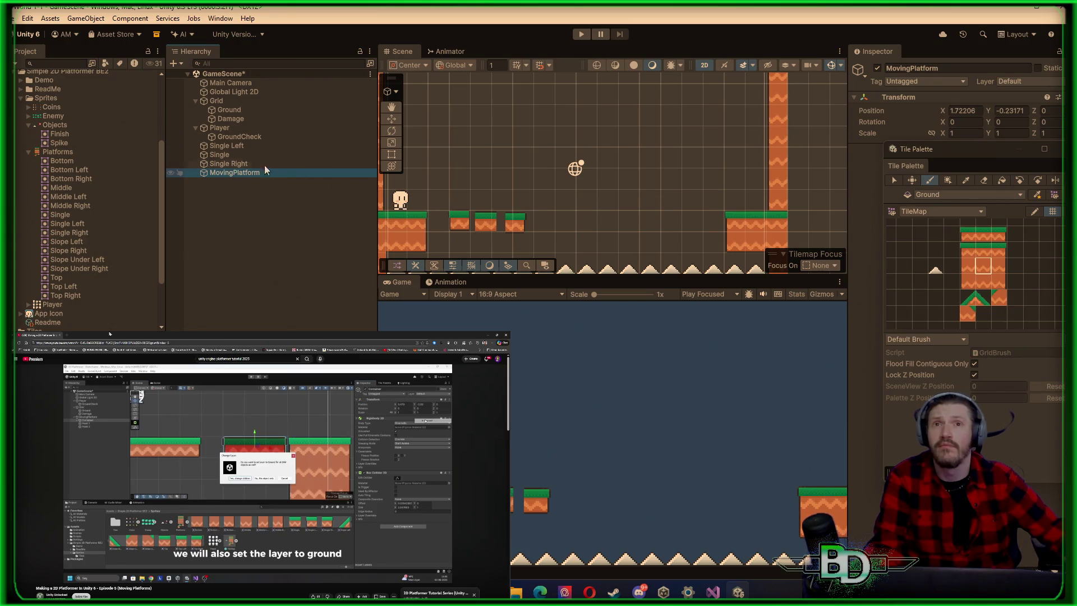
click(980, 110)
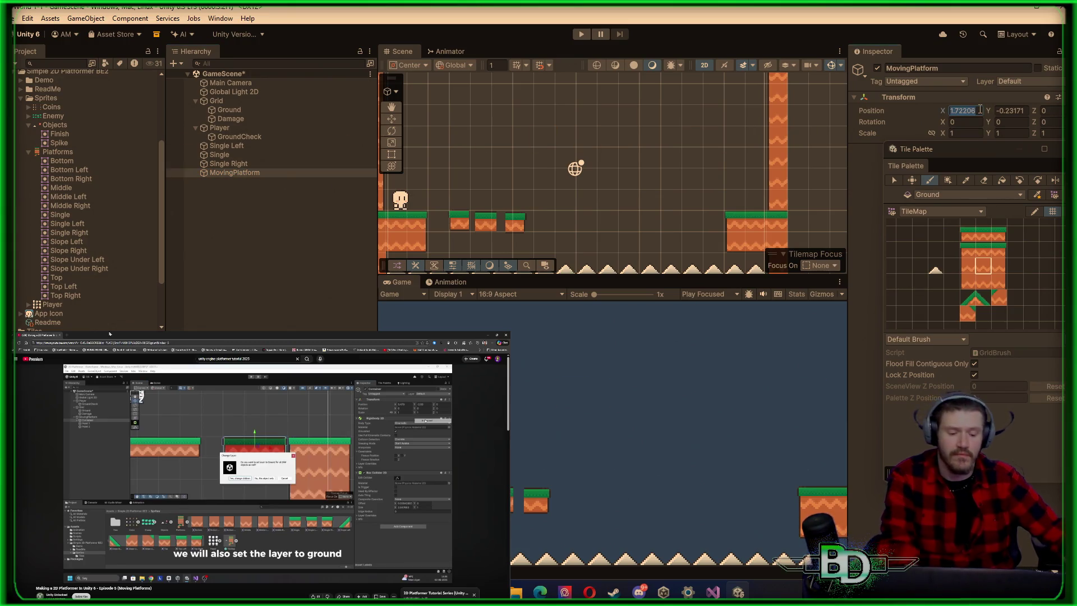
text(0)
click(1019, 111)
text(0)
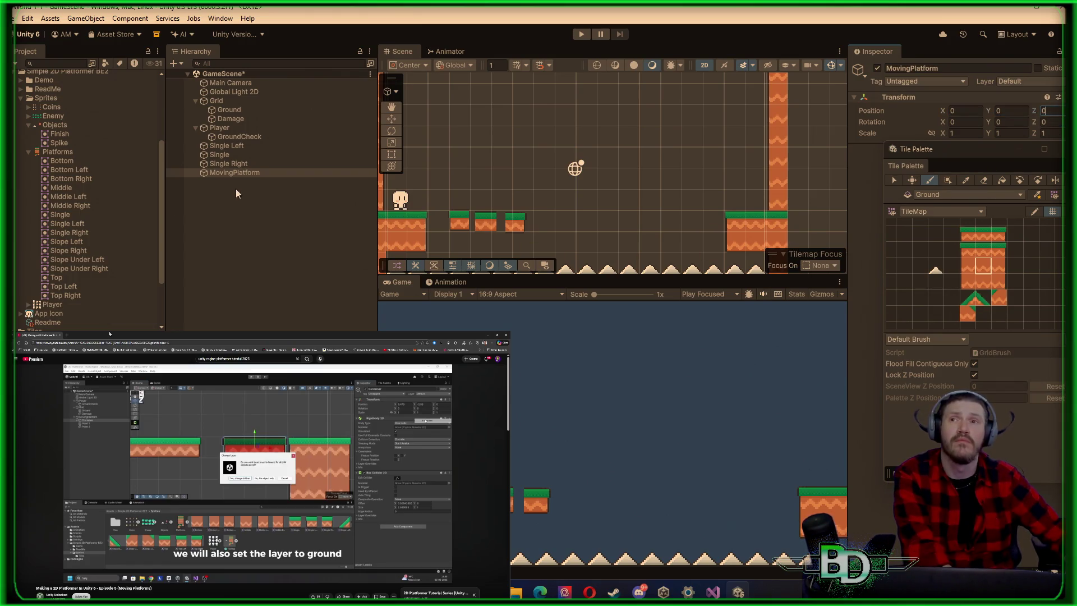
Duplicate it as a child named Container and move the platform pieces into Container
right_click(226, 173)
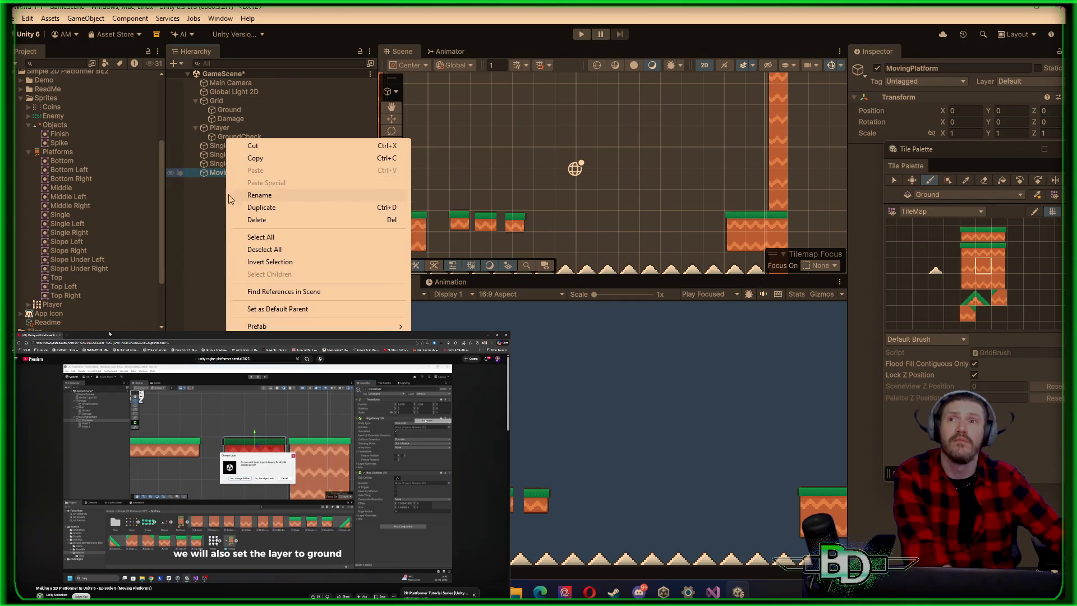
click(261, 207)
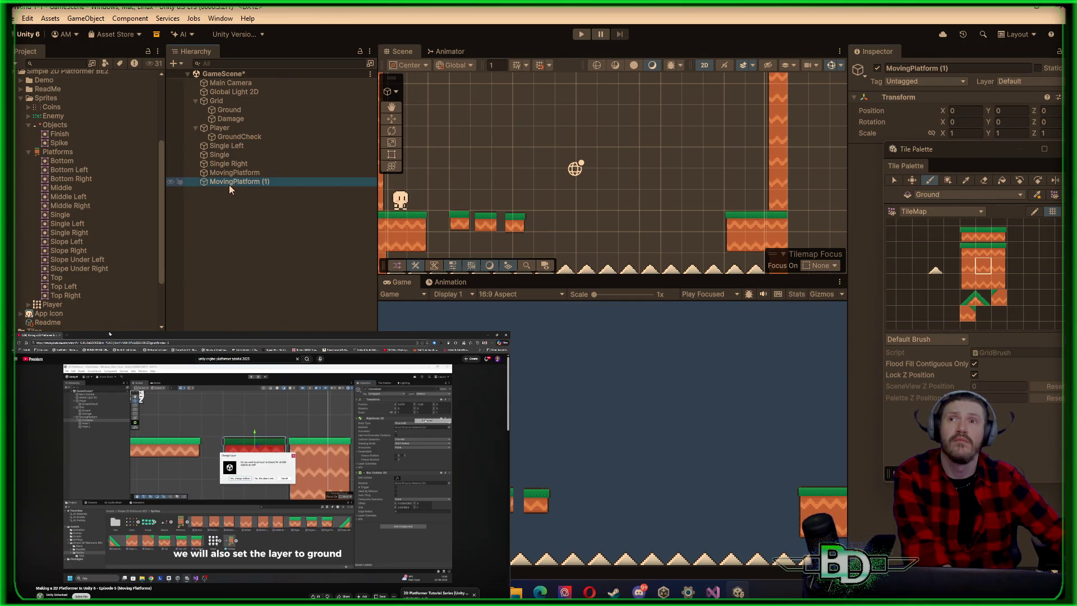
mouse_move(229, 183)
mouse_down()
mouse_move(254, 179)
mouse_move(196, 173)
mouse_up()
right_click(243, 185)
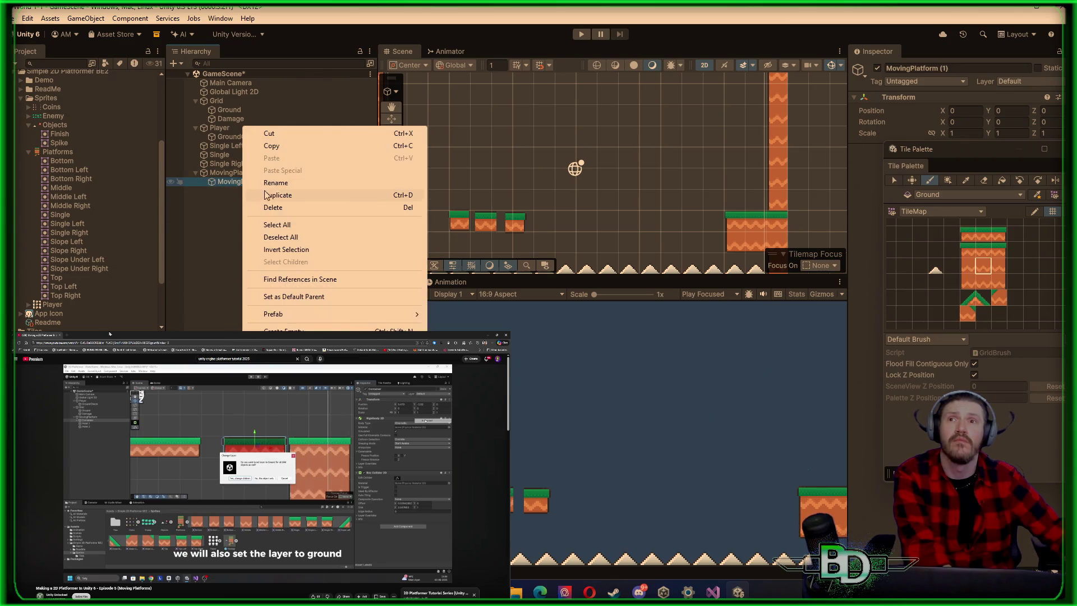
click(275, 182)
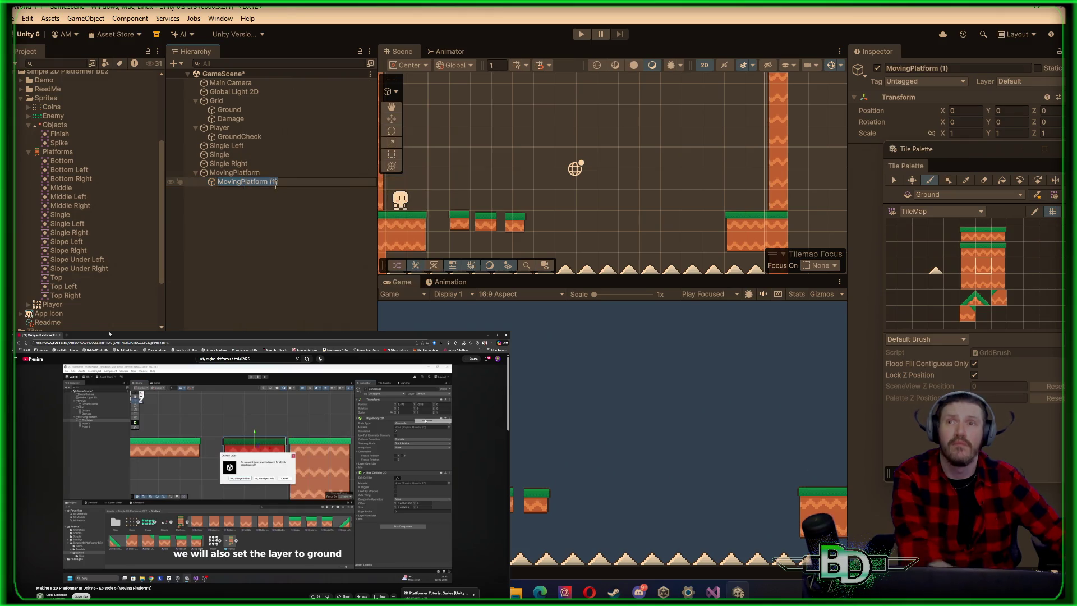
text(Container)
key(Return)
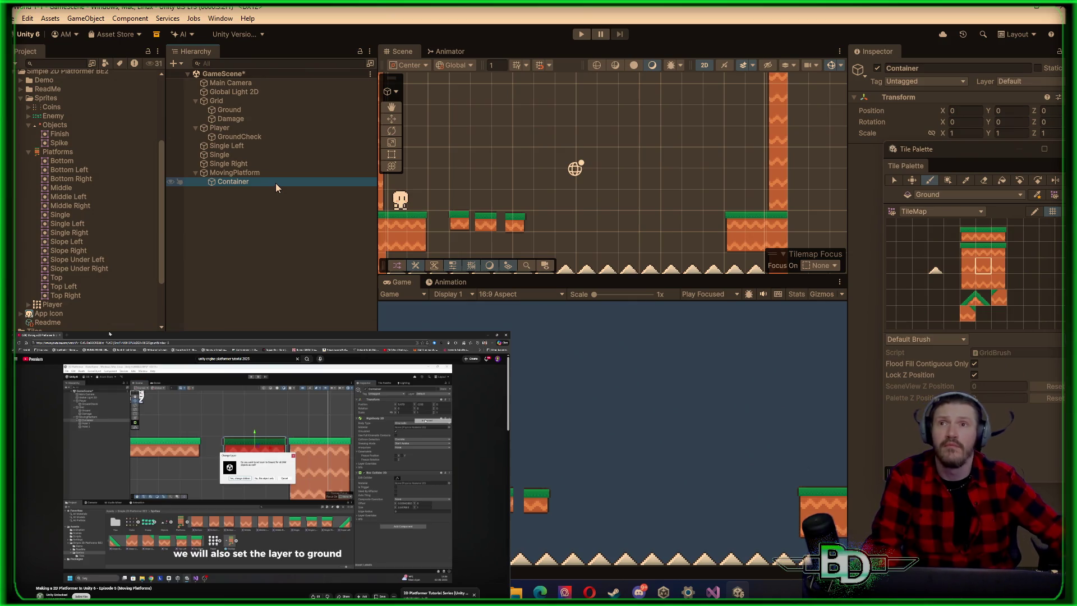
mouse_move(238, 151)
mouse_down()
mouse_move(247, 185)
mouse_move(243, 173)
mouse_up()
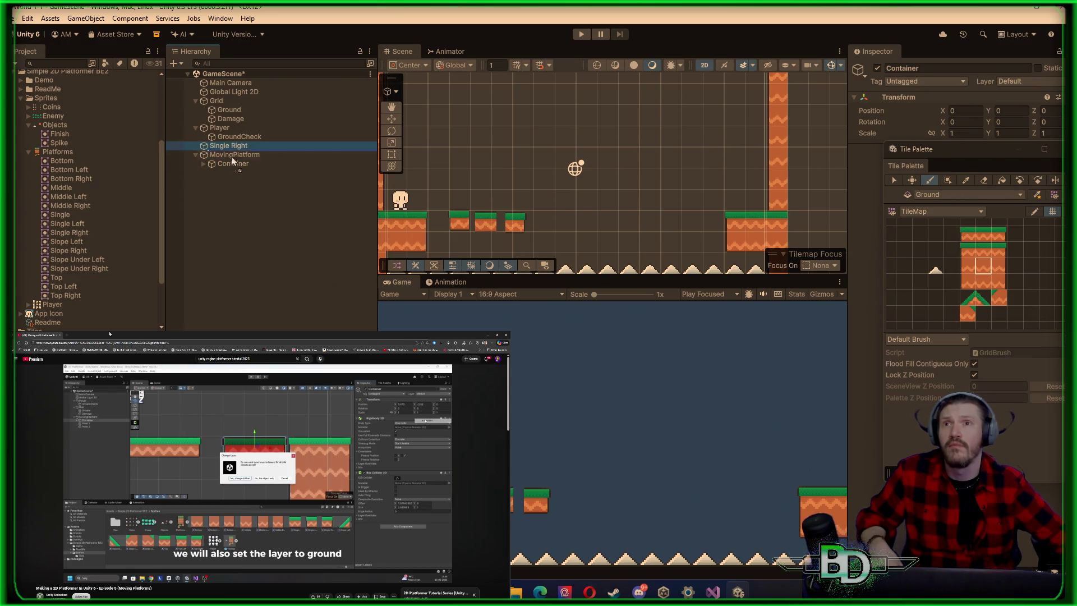
Nest the tiles inside Container and set the Single tile to X 0, Y 0
click(203, 156)
click(202, 156)
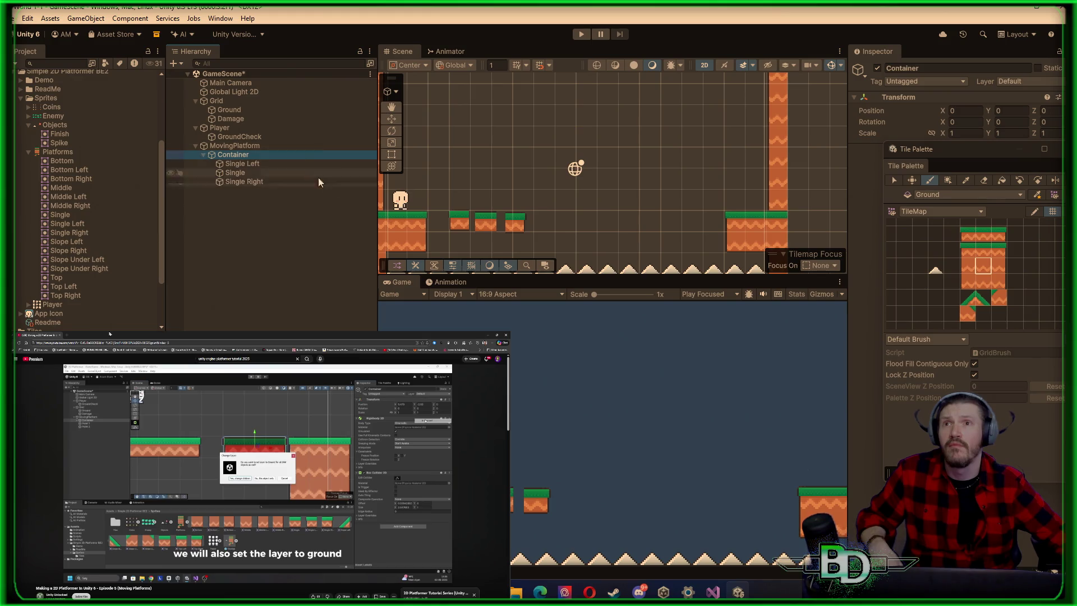
click(245, 164)
click(246, 173)
click(972, 113)
text(0)
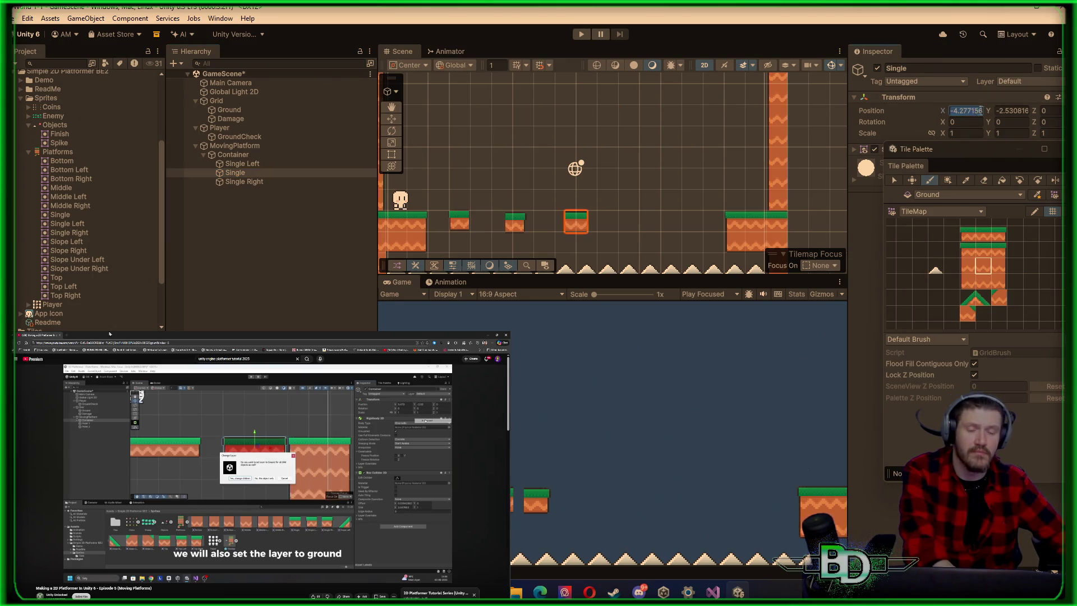
key(Tab)
text(0)
Place Single Left at X -1, Y 0 and set Single Right's X to 10
click(246, 164)
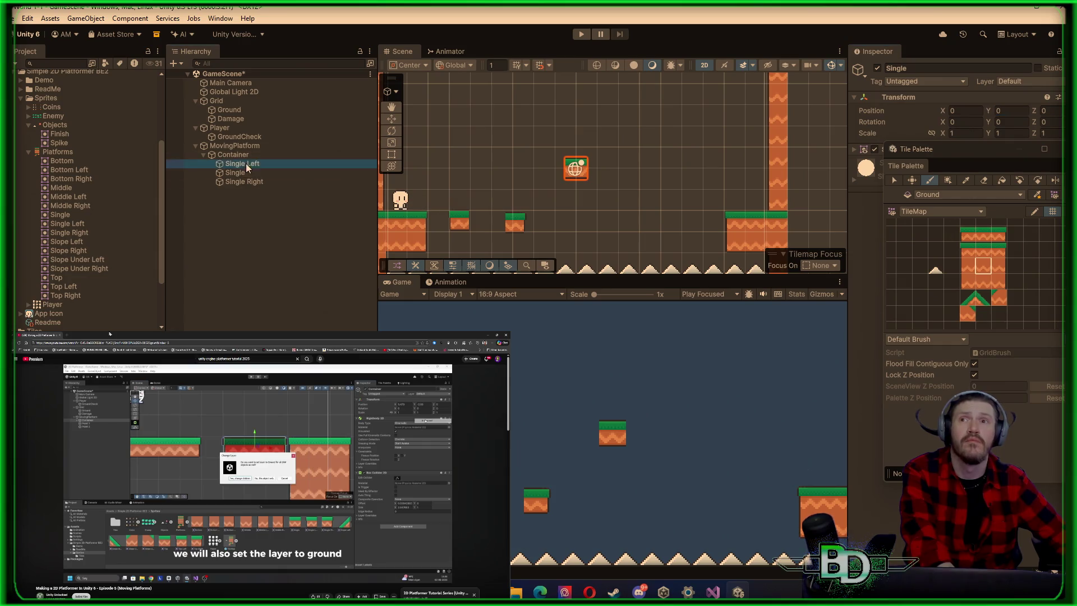
click(963, 111)
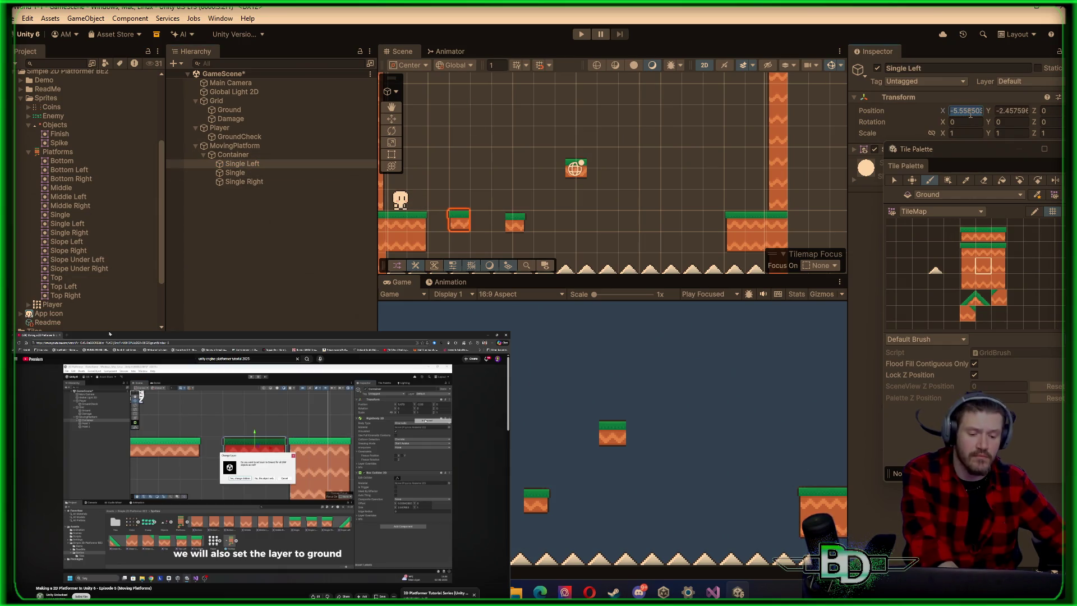
text(-1)
click(1013, 111)
text(0)
click(274, 182)
click(963, 111)
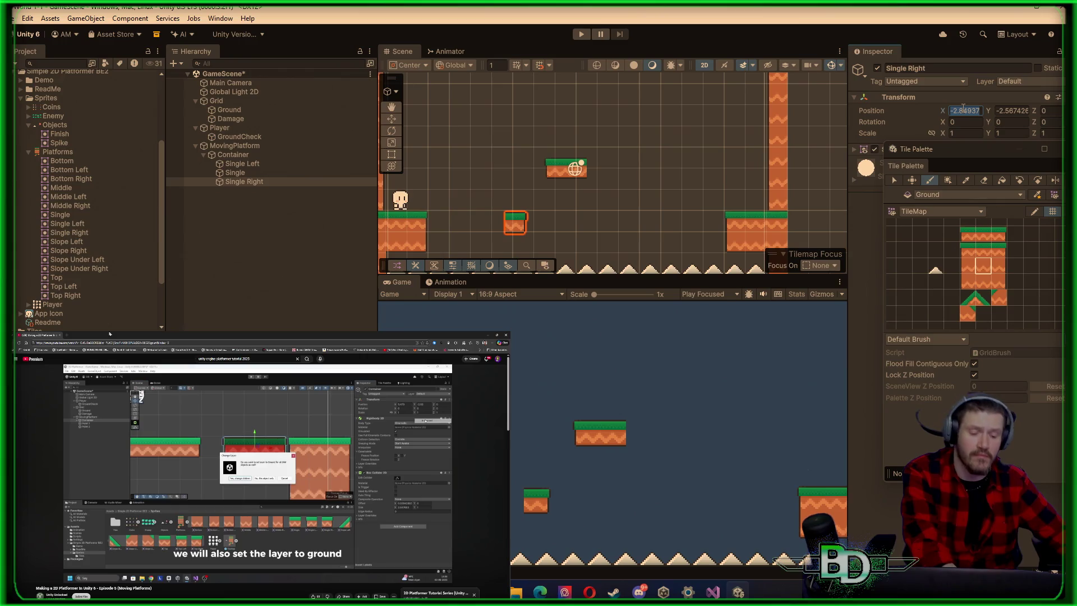
text(1)
text(0)
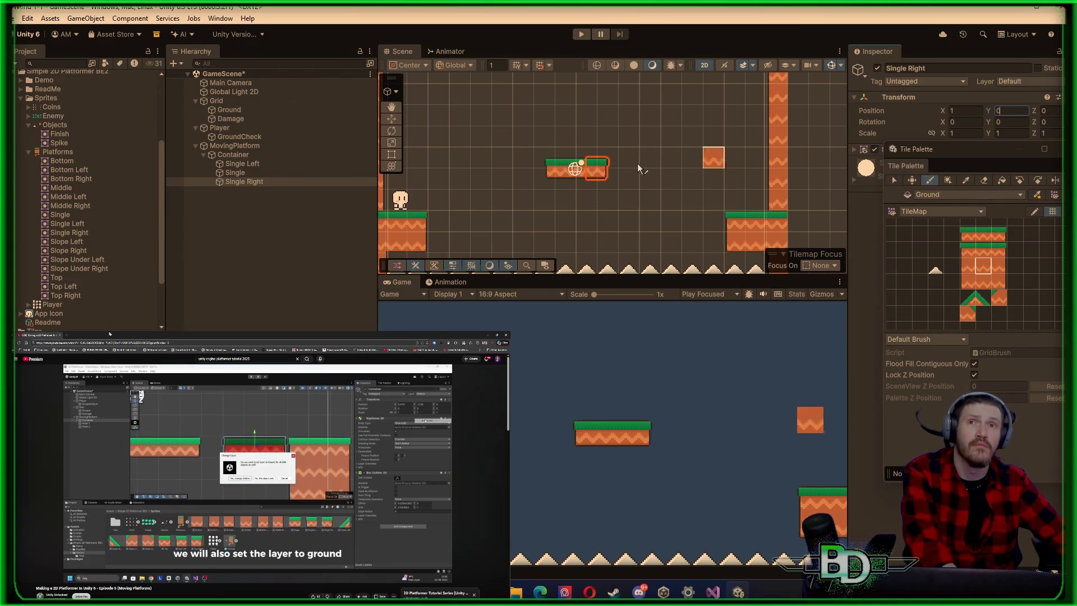
click(240, 155)
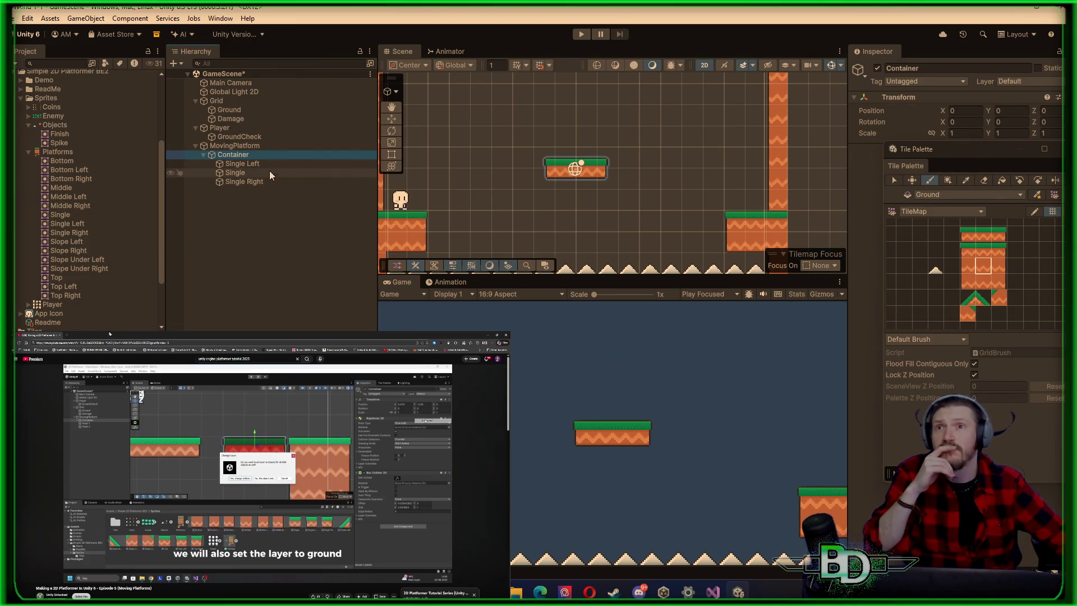
Select Container and switch to the Move tool
ctrl+click(219, 156)
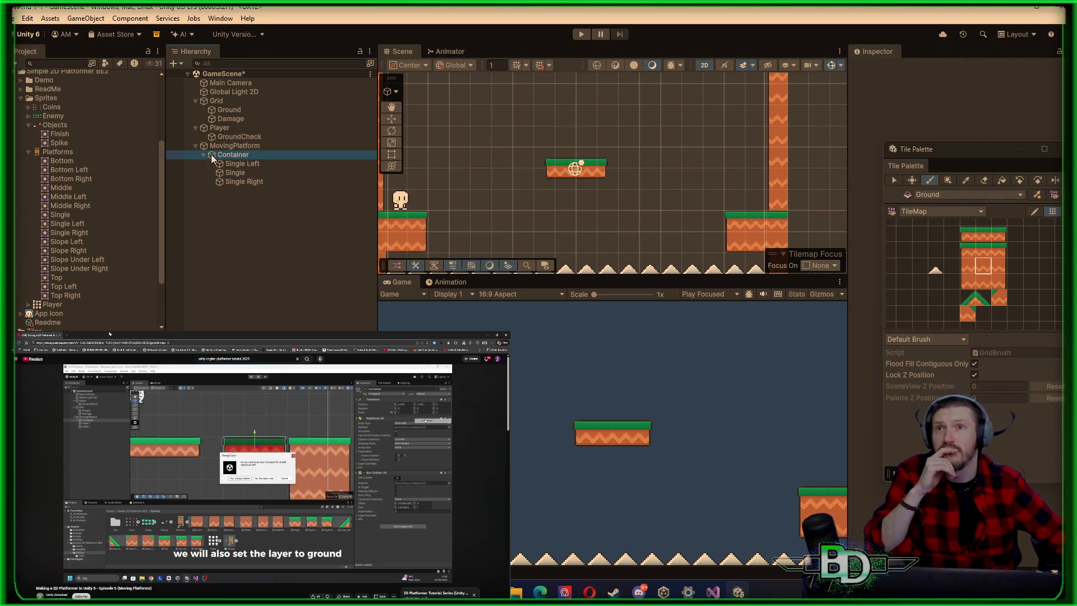
click(212, 158)
click(538, 178)
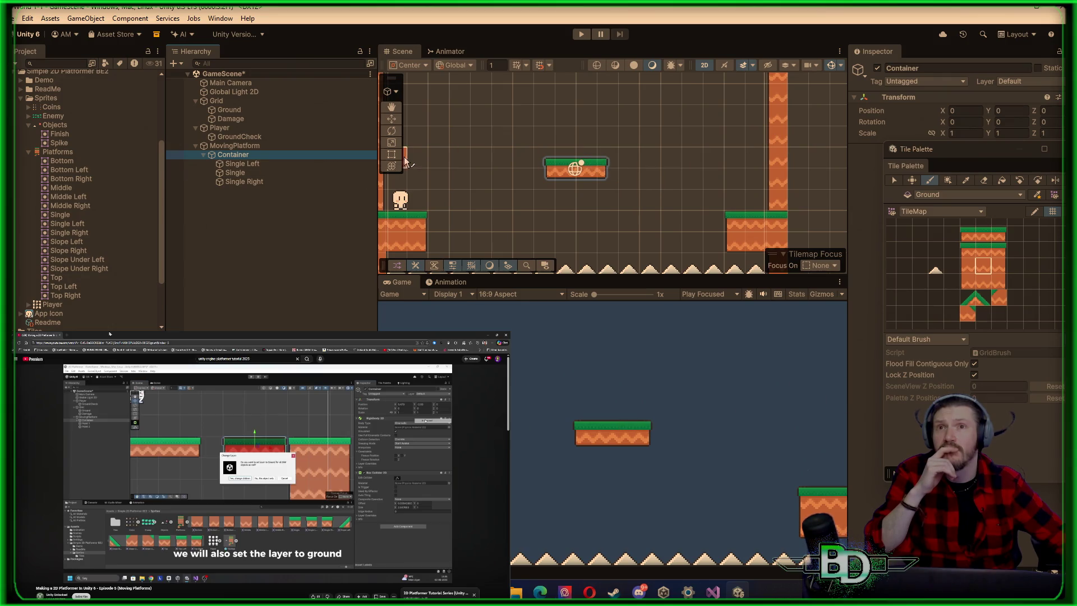
click(392, 121)
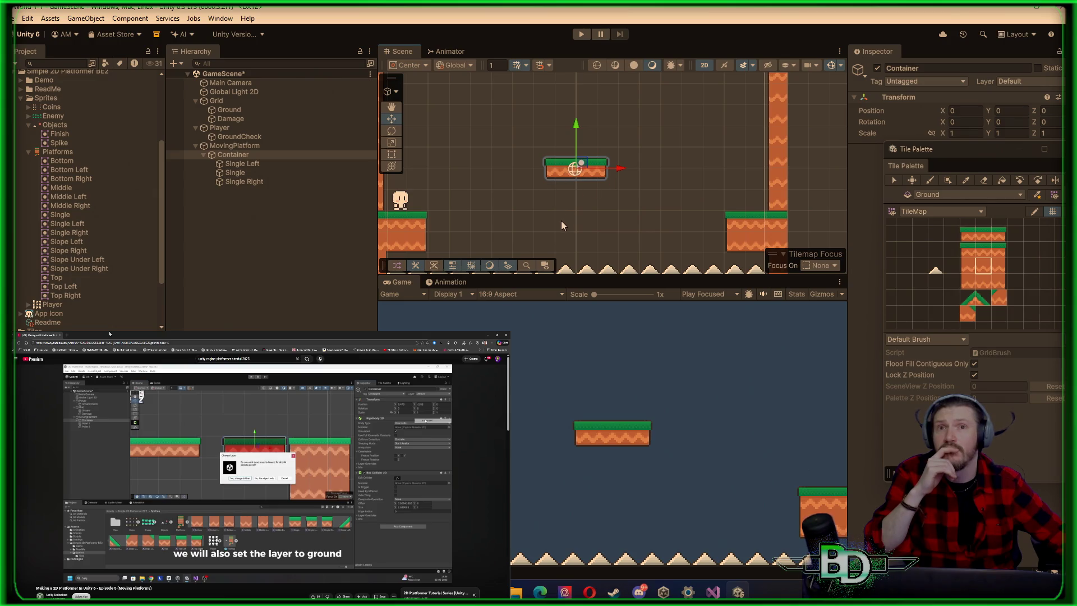
scroll(530, 191, up, 1)
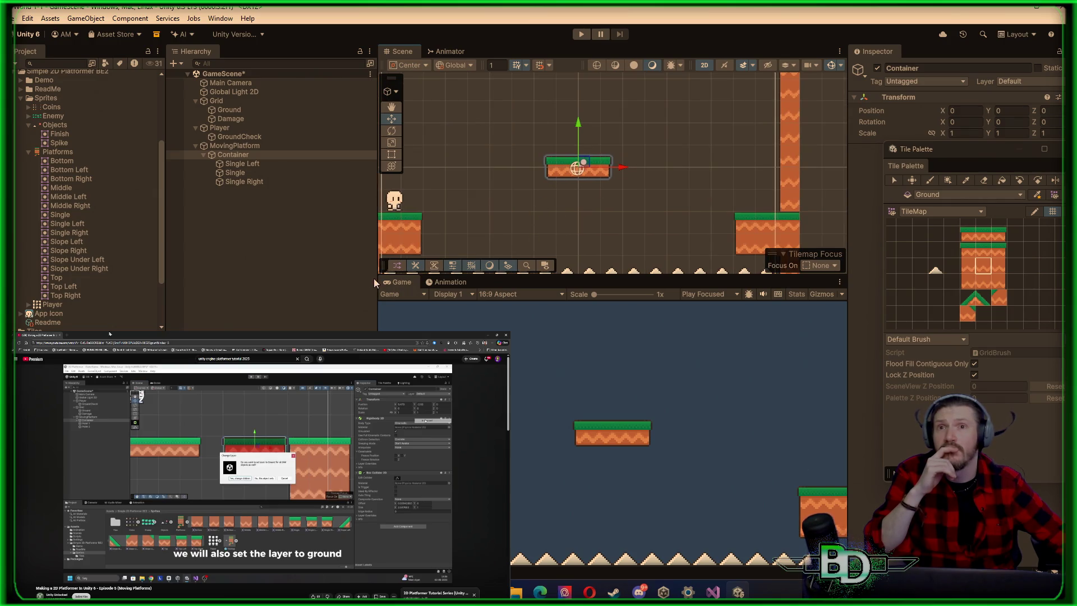
Enlarge the Scene view by resizing the Hierarchy, Project and Game panels
drag(379, 279, 327, 271)
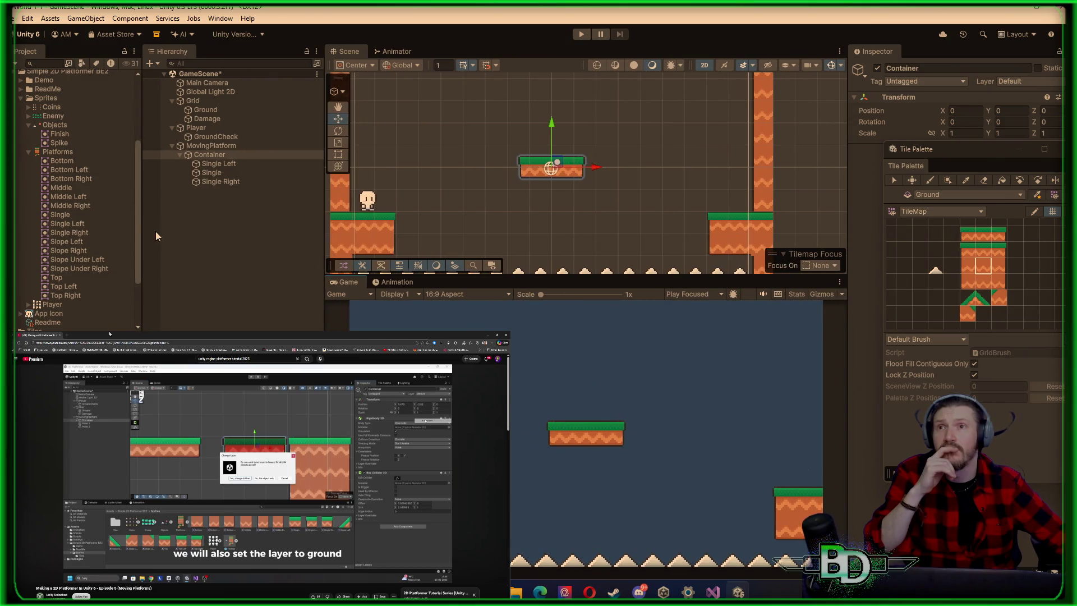
drag(139, 214, 164, 214)
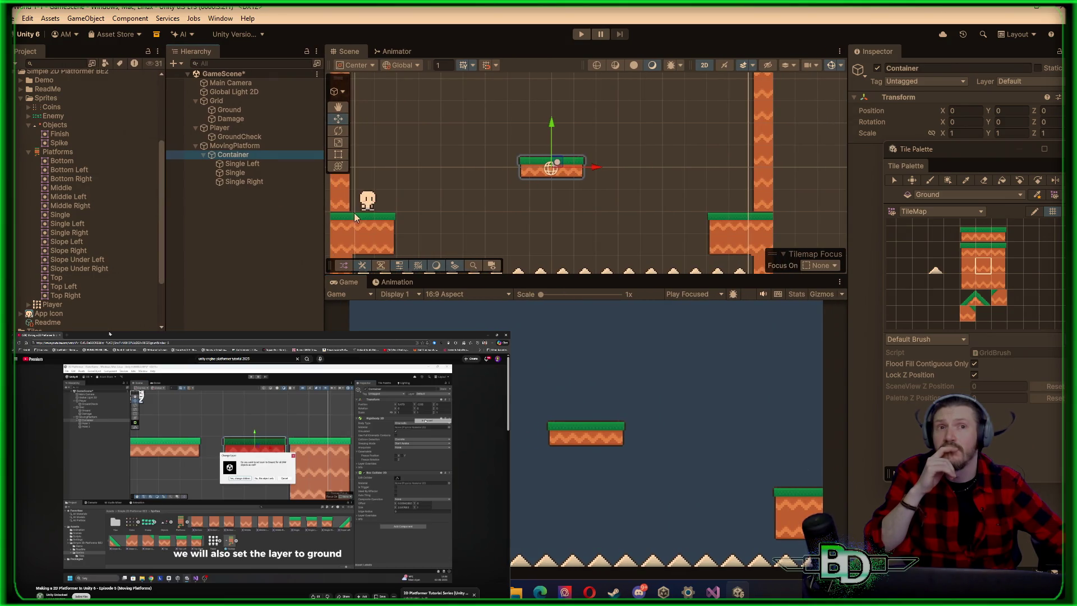
drag(326, 216, 245, 209)
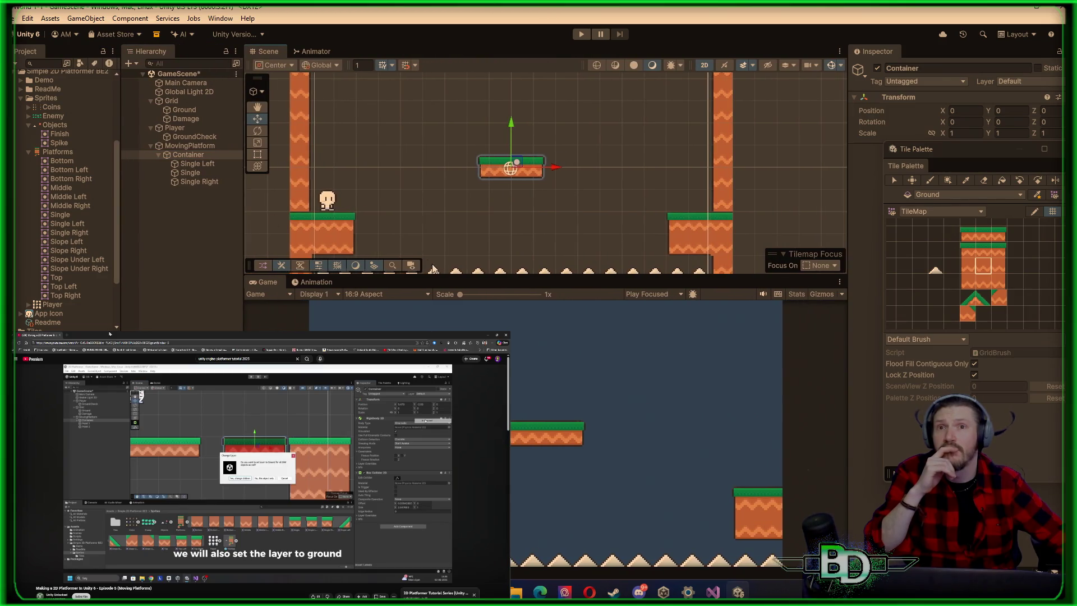
mouse_move(439, 274)
mouse_down()
mouse_move(457, 332)
mouse_move(465, 315)
mouse_up()
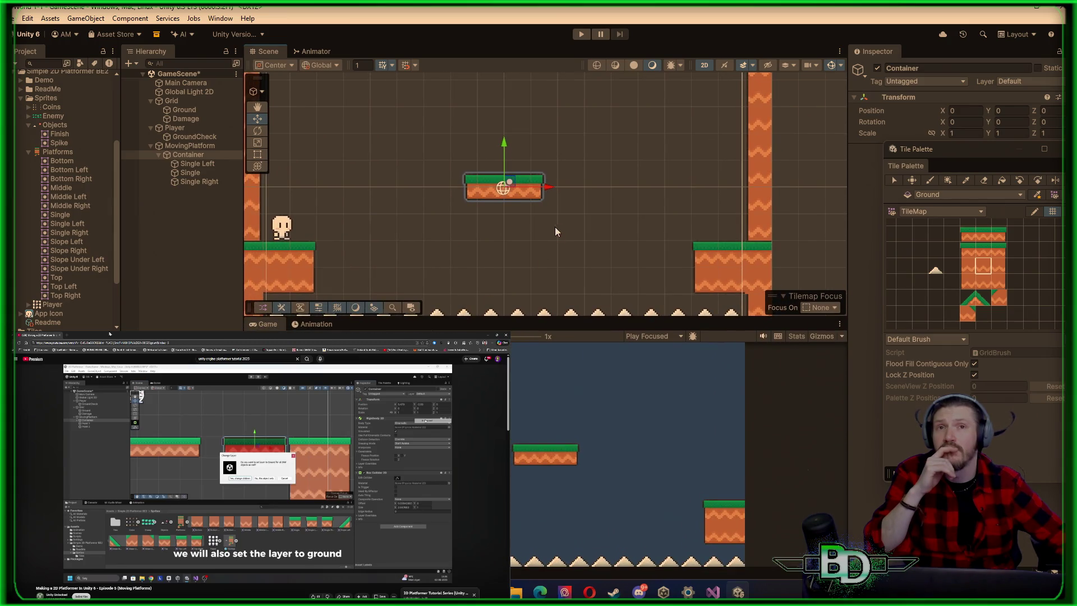
scroll(566, 215, down, 2)
drag(566, 215, 627, 224)
Move the Tile Palette lower, fine-tune the panel sizes, and open Window > Layouts
mouse_move(957, 150)
mouse_down()
mouse_move(937, 166)
mouse_move(941, 193)
mouse_move(882, 195)
mouse_up()
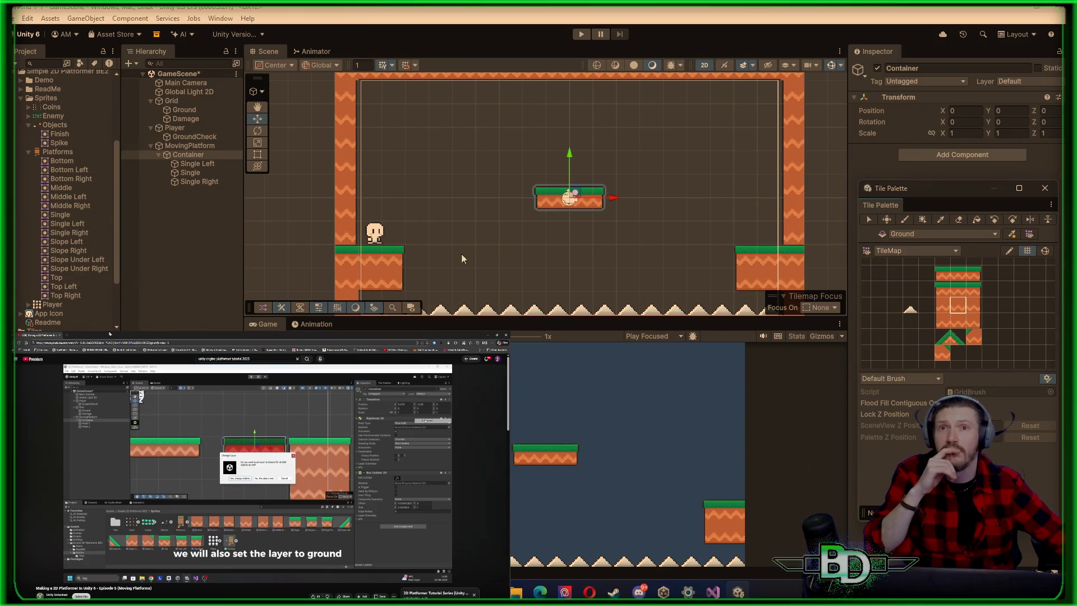
scroll(517, 228, down, 3)
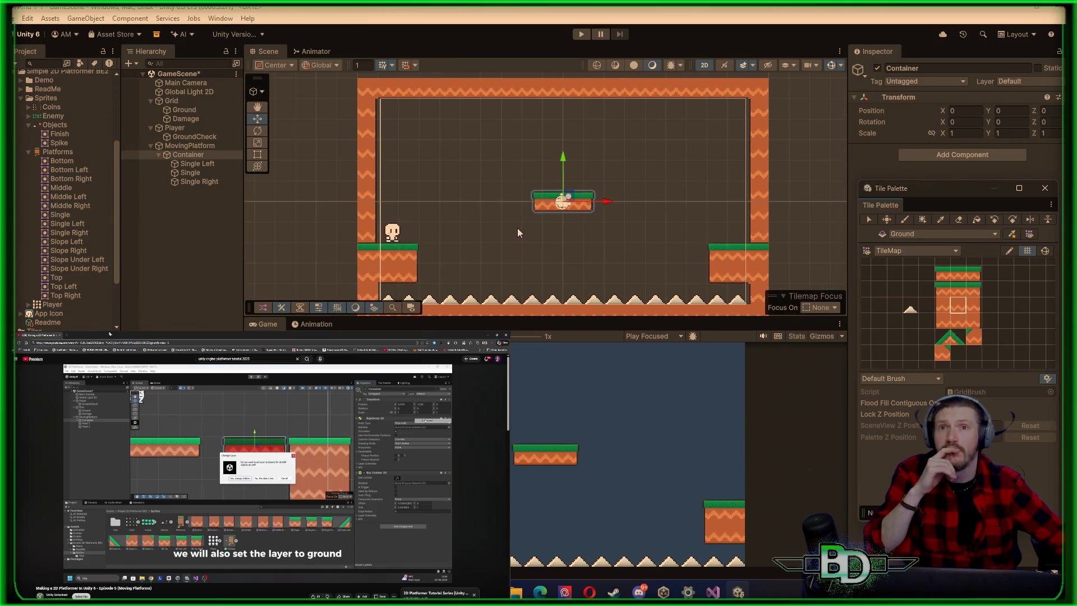
drag(560, 314, 561, 317)
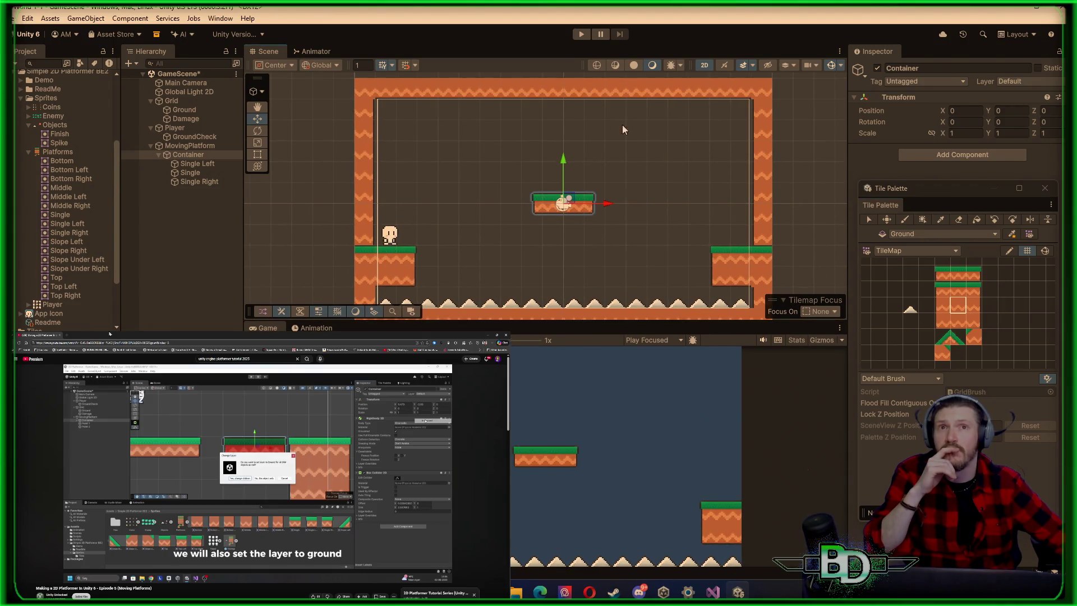
scroll(569, 200, up, 3)
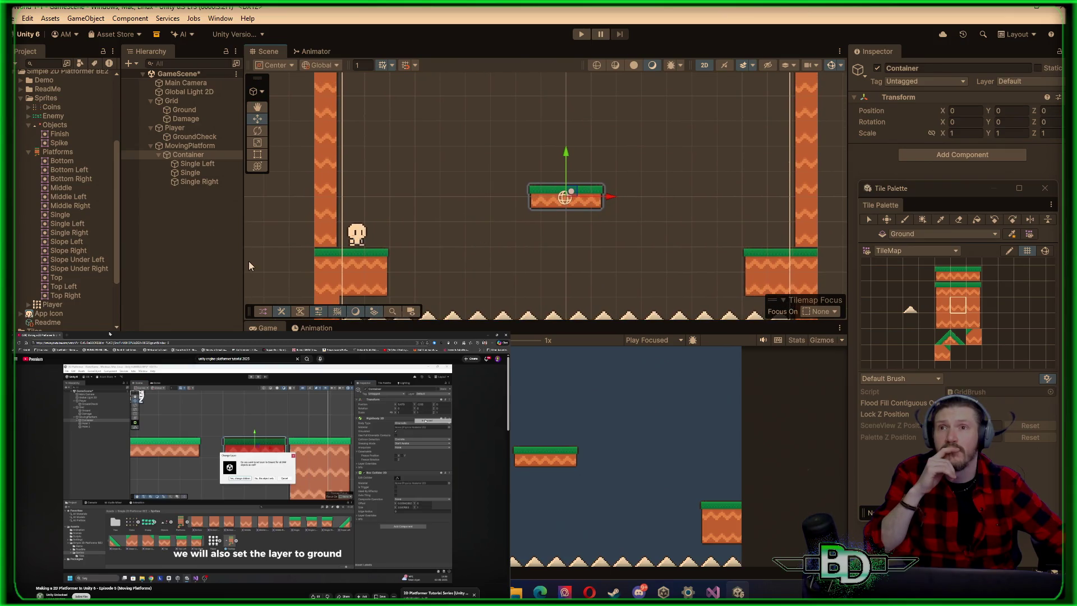
drag(241, 260, 300, 249)
mouse_move(579, 318)
mouse_down()
mouse_move(575, 337)
mouse_move(570, 293)
mouse_move(562, 332)
mouse_up()
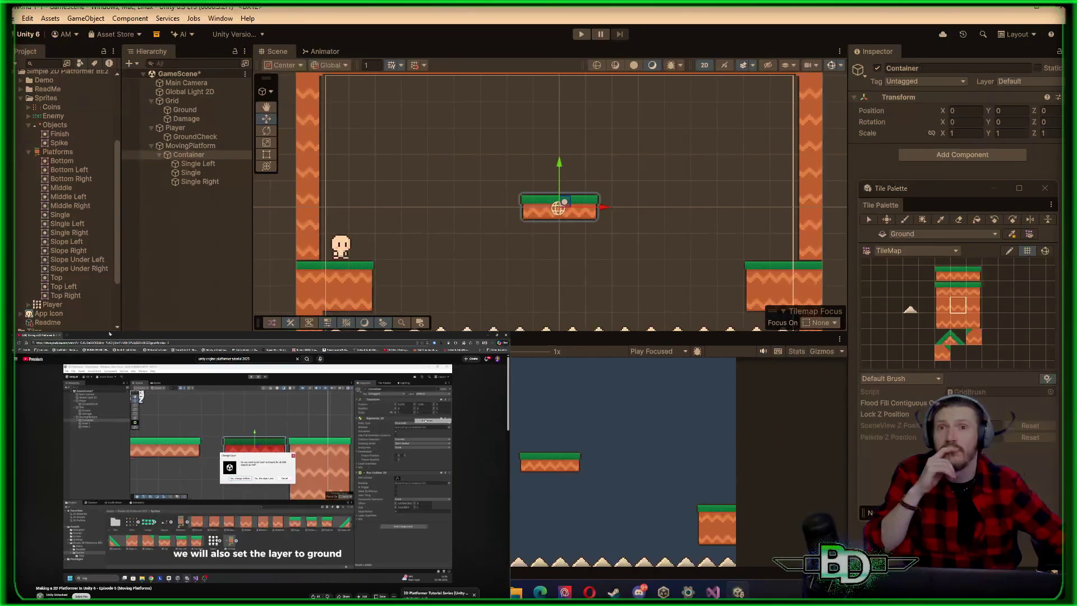
scroll(504, 205, down, 2)
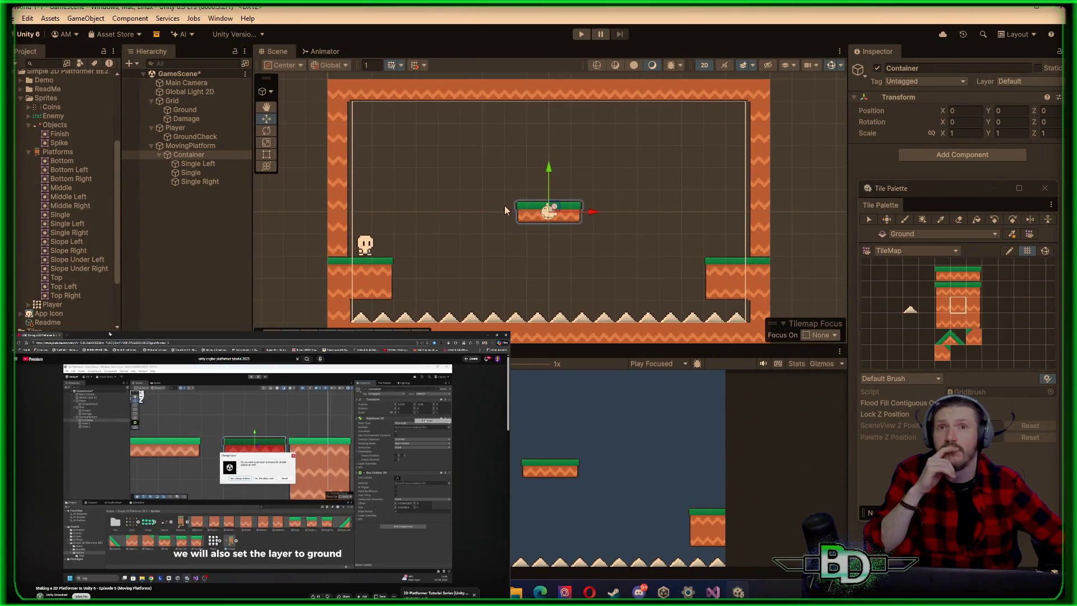
scroll(466, 221, up, 1)
drag(451, 225, 458, 219)
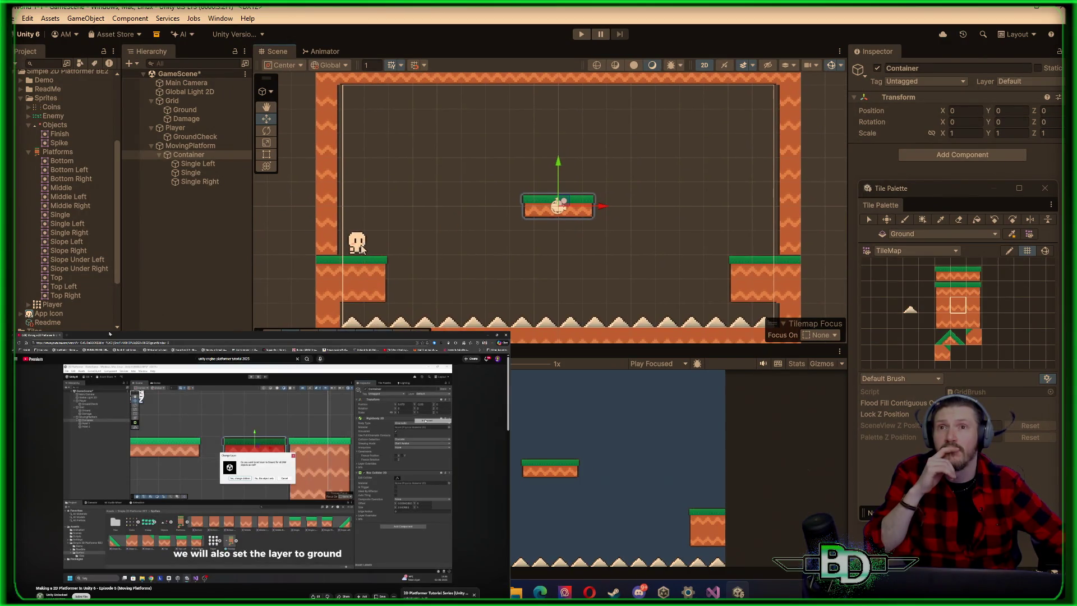
click(220, 18)
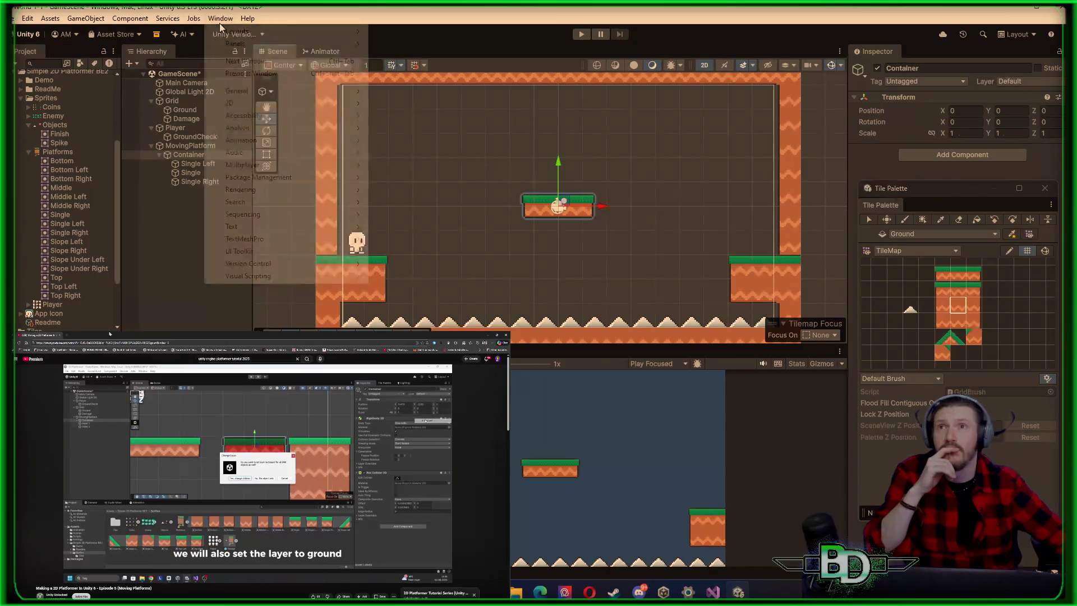
Choose Load Layout from File and browse the Desktop folders for the layout file
mouse_move(241, 35)
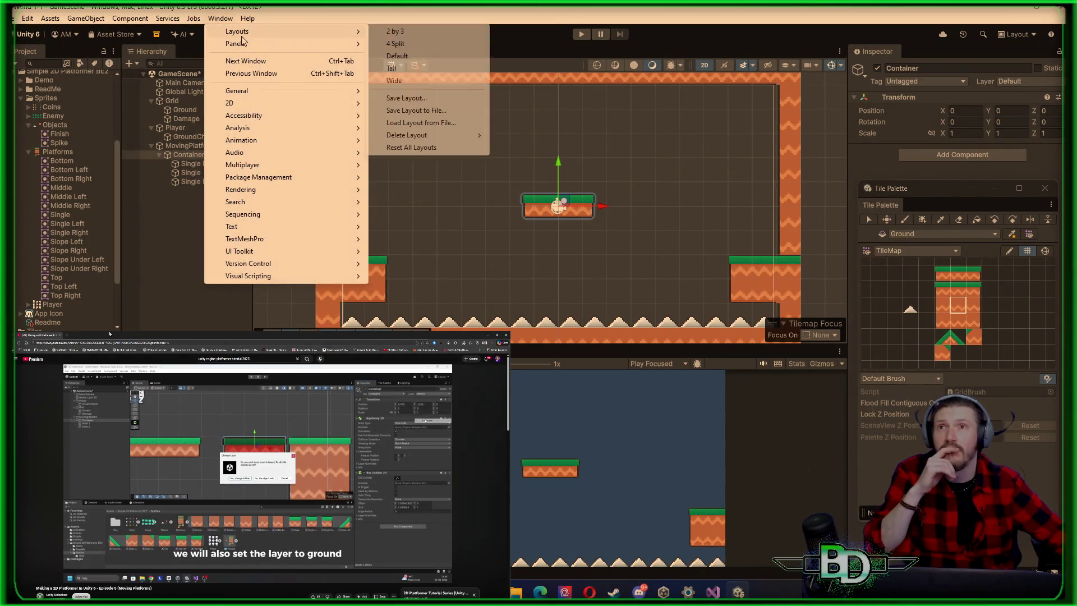
click(409, 123)
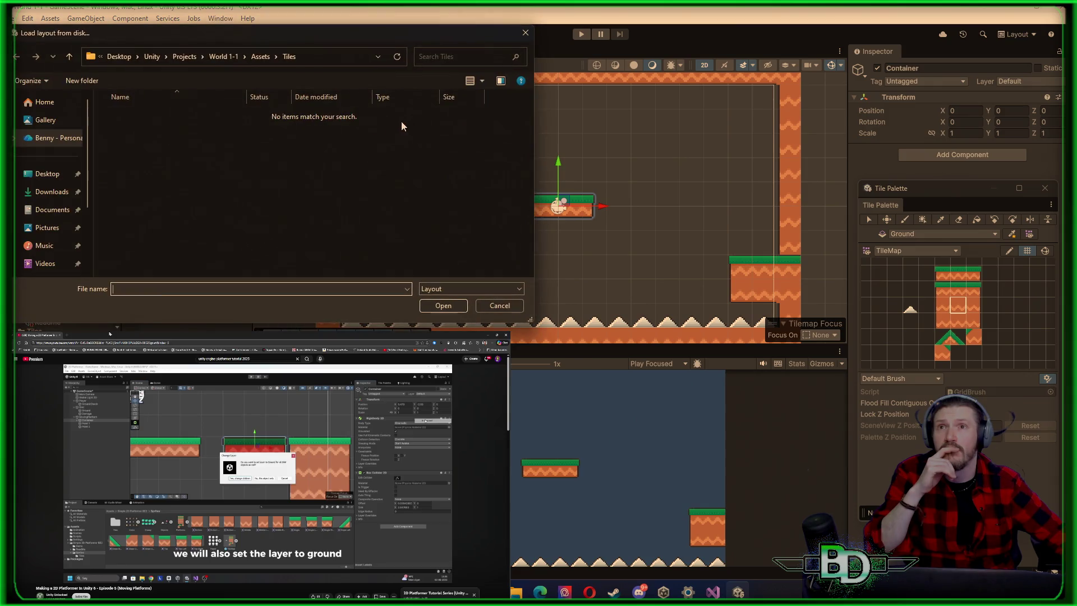
click(151, 56)
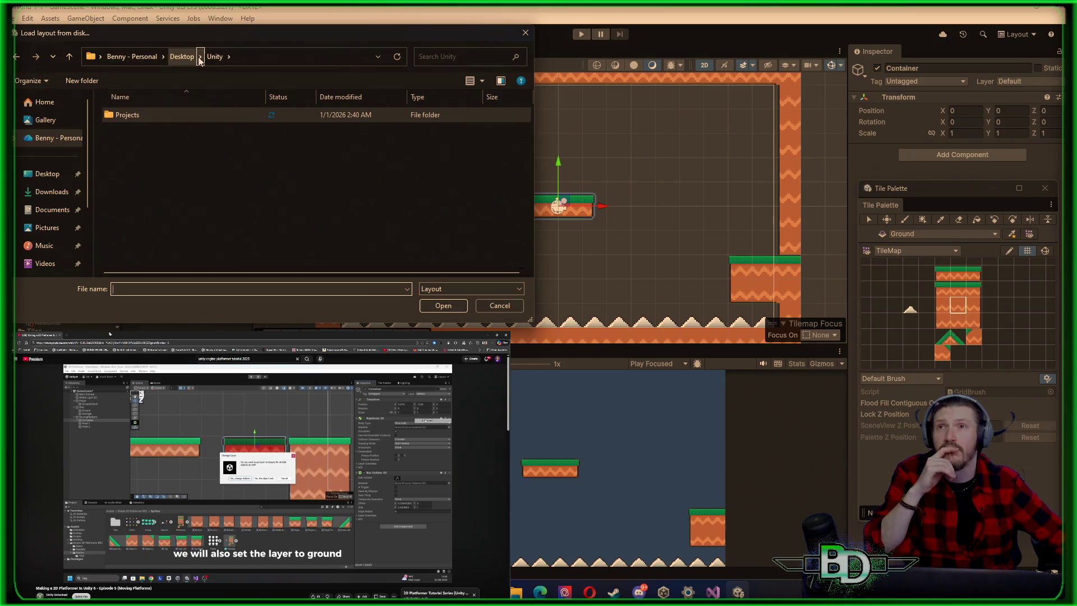
double_click(143, 115)
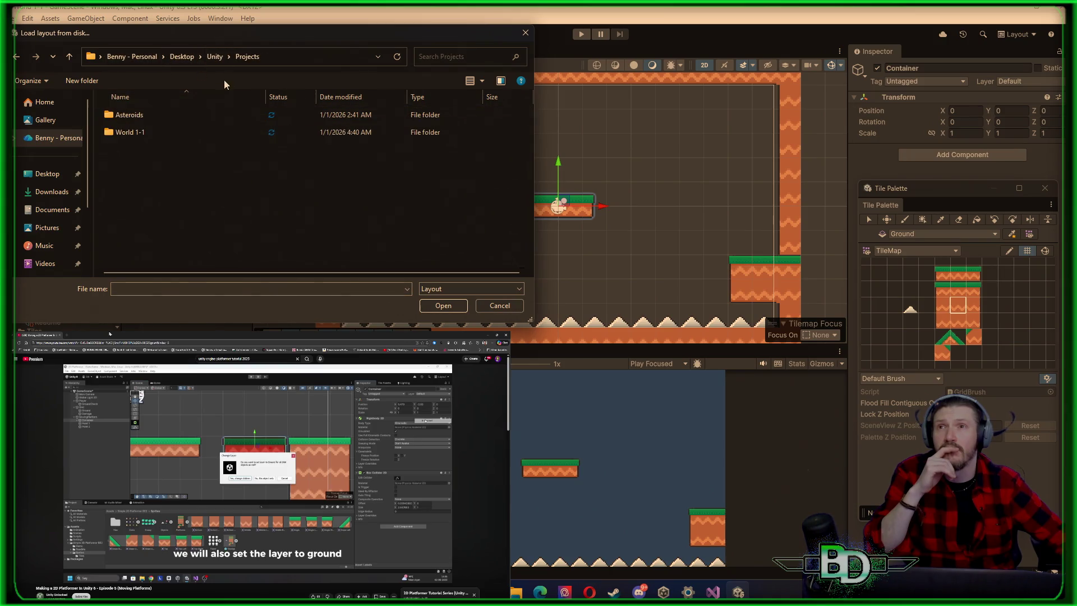
click(214, 59)
click(181, 58)
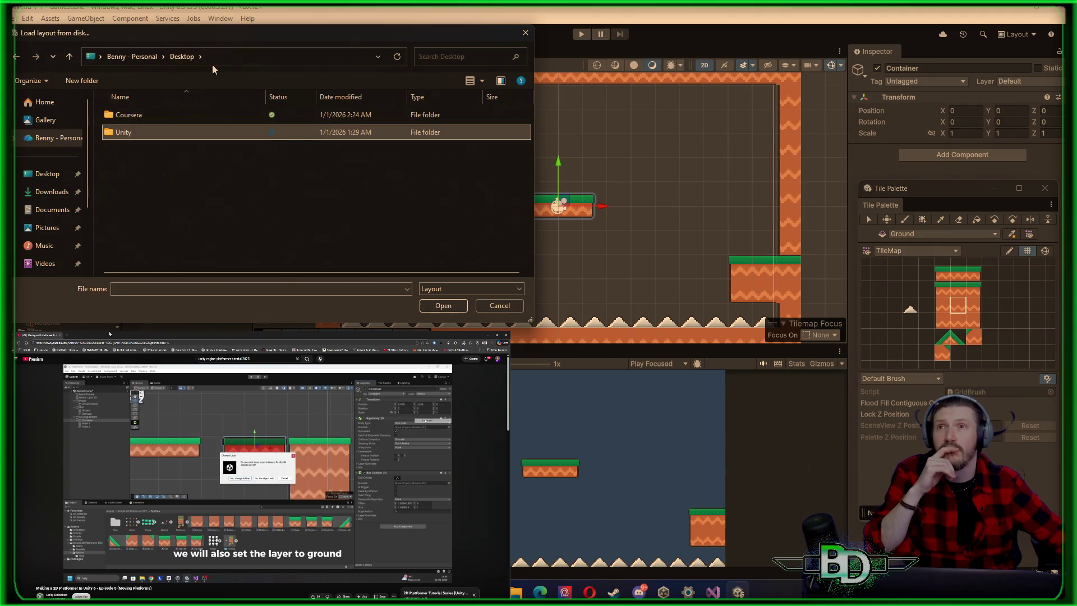
double_click(133, 116)
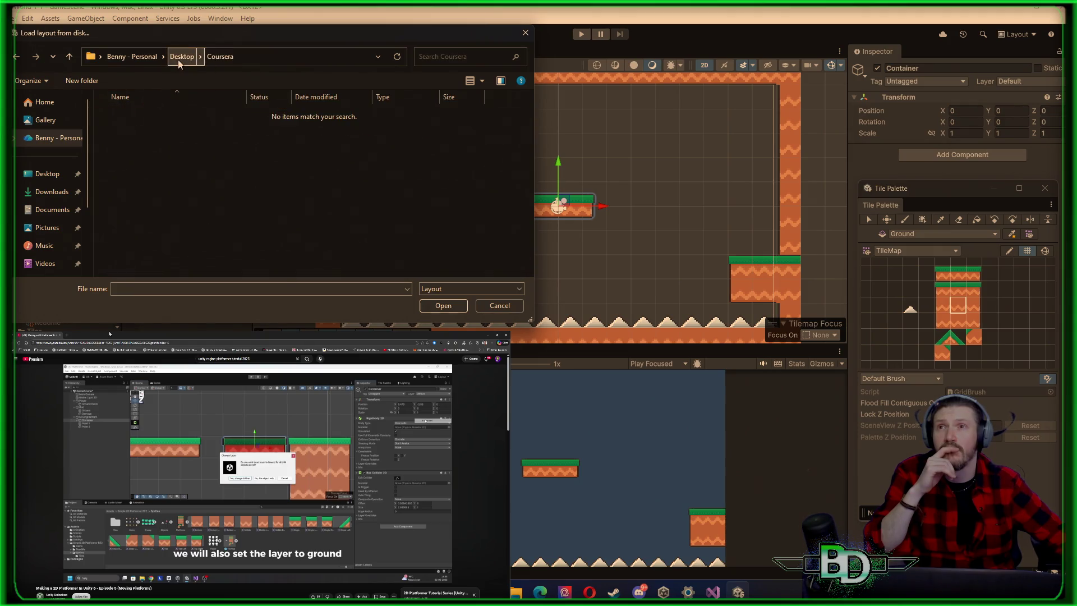
click(177, 59)
Find layout.wlt inside the Unity Projects folders and bring it up to the Unity folder
double_click(133, 127)
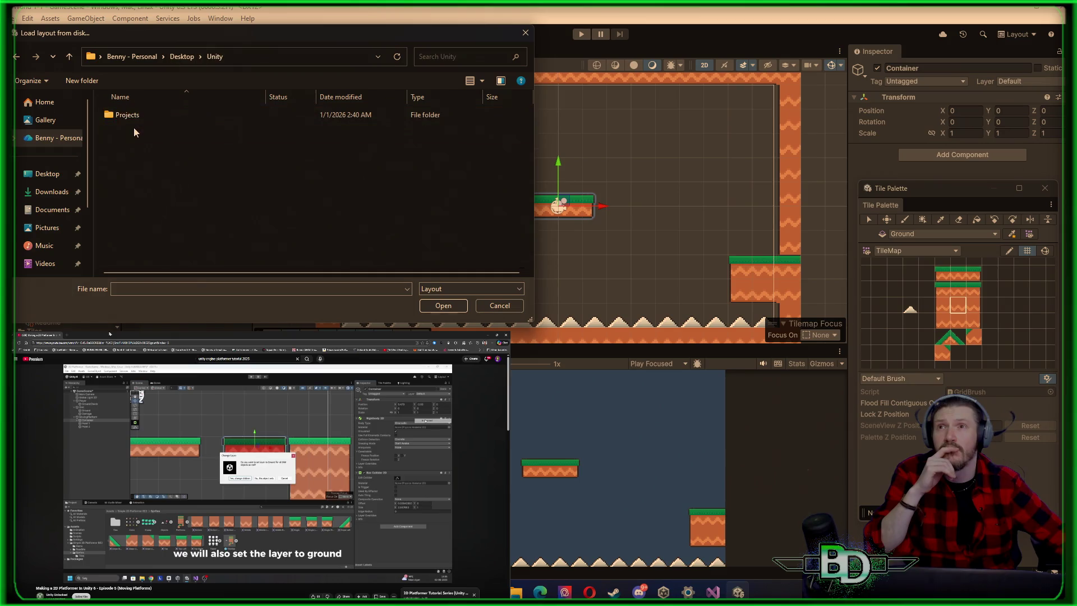
double_click(132, 115)
click(134, 132)
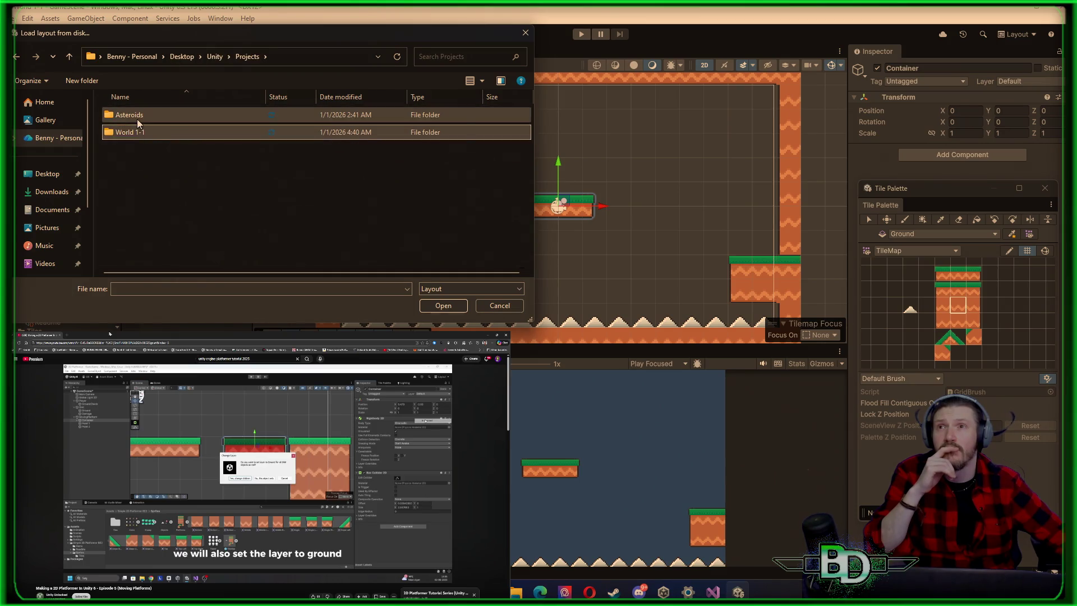
double_click(138, 120)
mouse_move(126, 224)
mouse_down()
mouse_move(246, 116)
mouse_move(227, 48)
mouse_move(199, 64)
mouse_up()
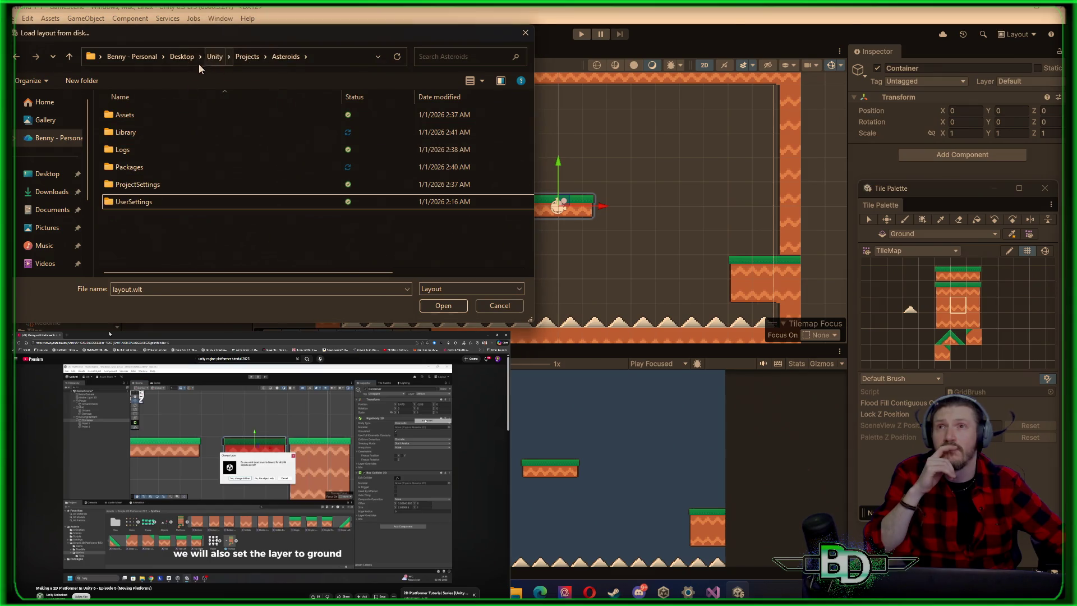
click(215, 58)
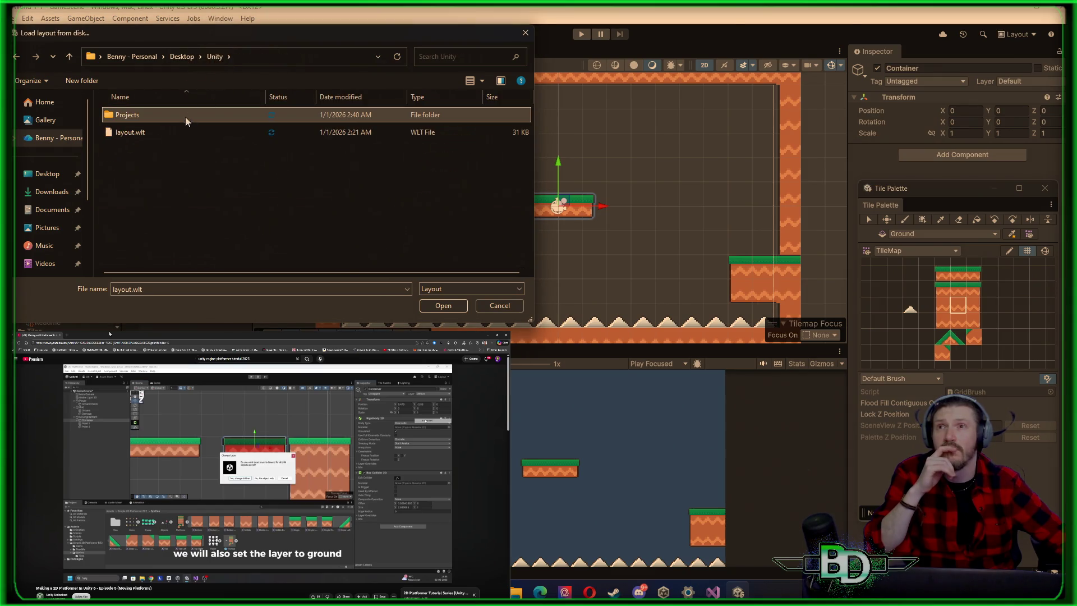
Create a Layouts folder in Desktop/Unity, move layout.wlt into it, and load it
right_click(133, 149)
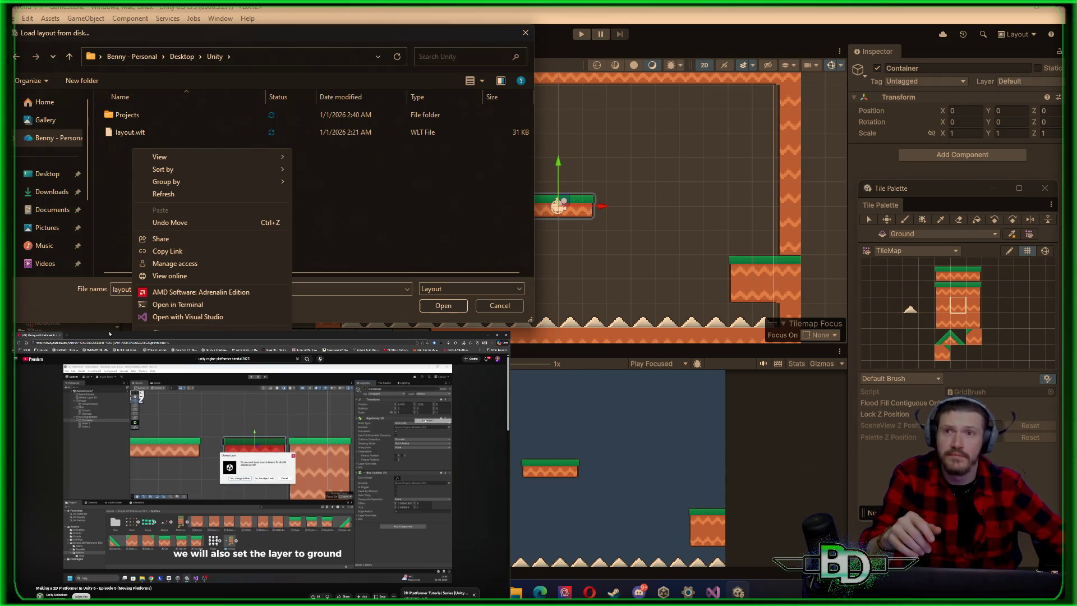
key(ctrl+shift+n)
text(Layouts)
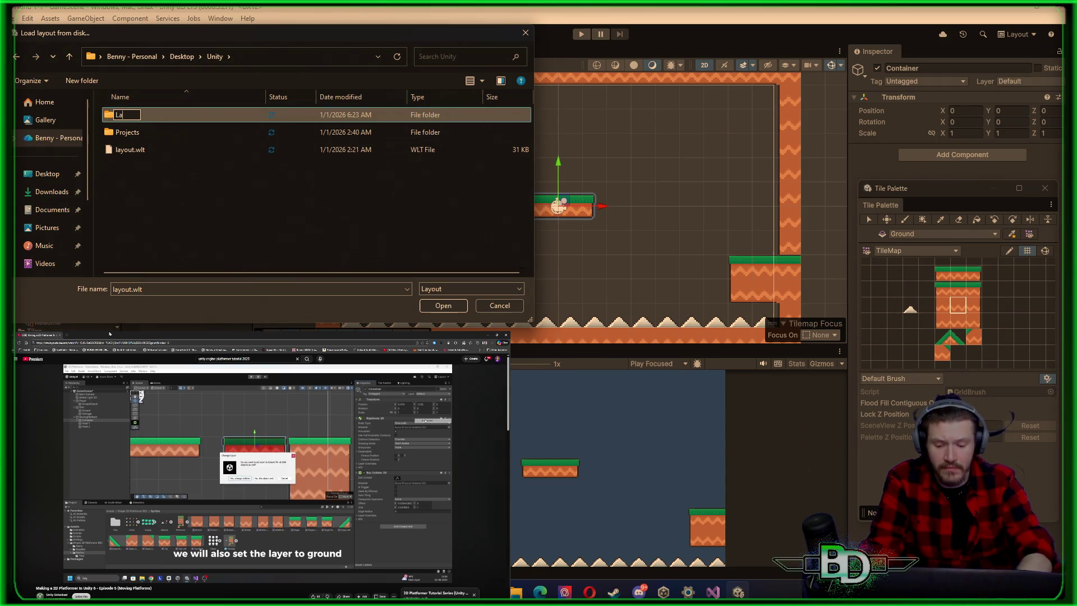
key(Return)
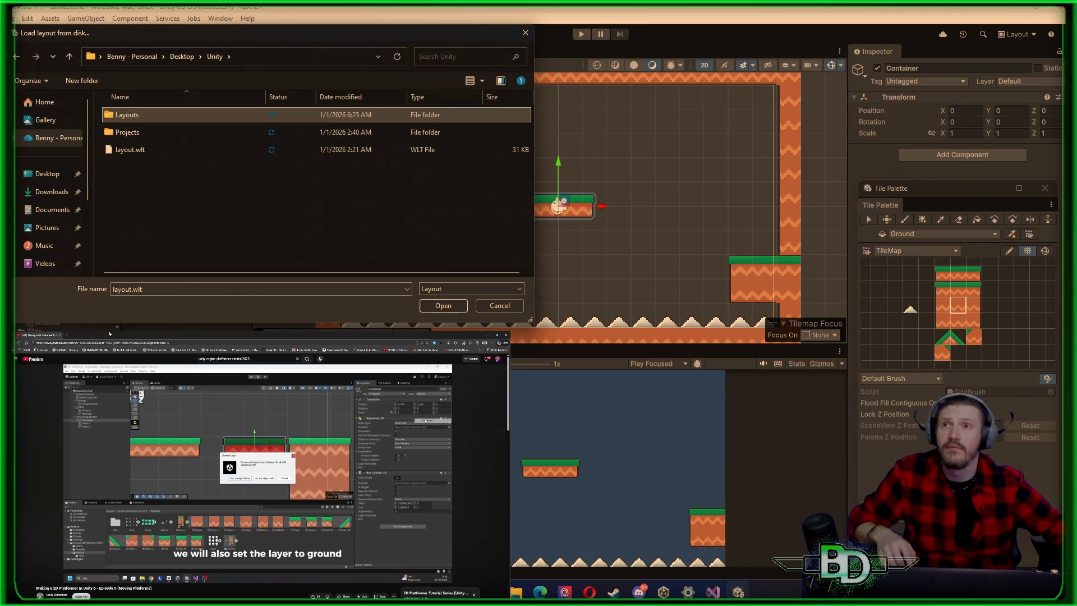
drag(128, 149, 129, 115)
double_click(129, 115)
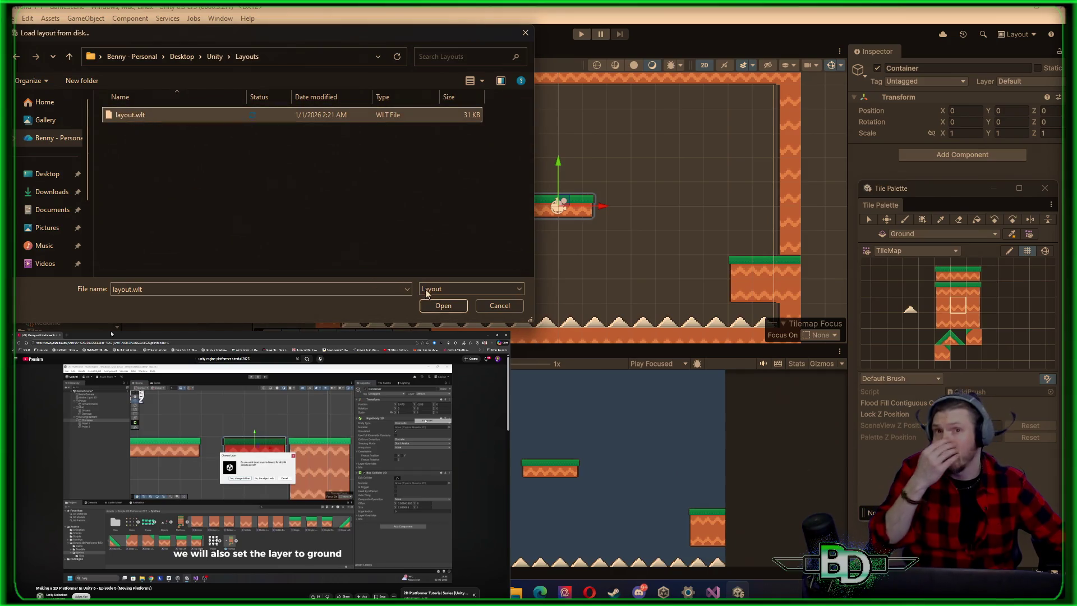
click(436, 305)
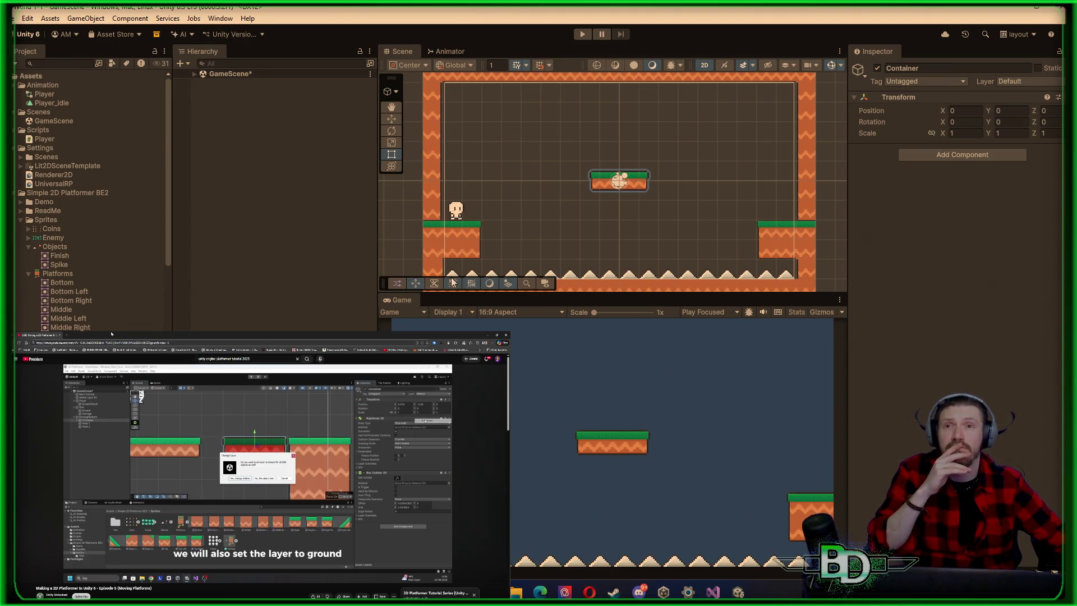
Make the Scene view taller than the Game view and wider than the side panels, then expand GameScene
drag(428, 293, 434, 320)
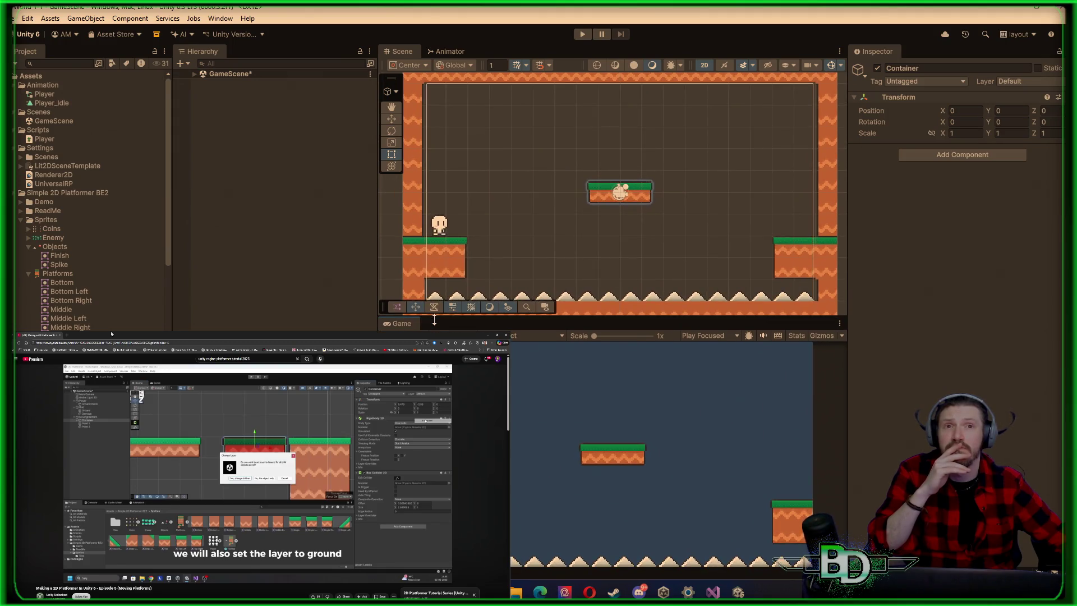
scroll(596, 253, down, 2)
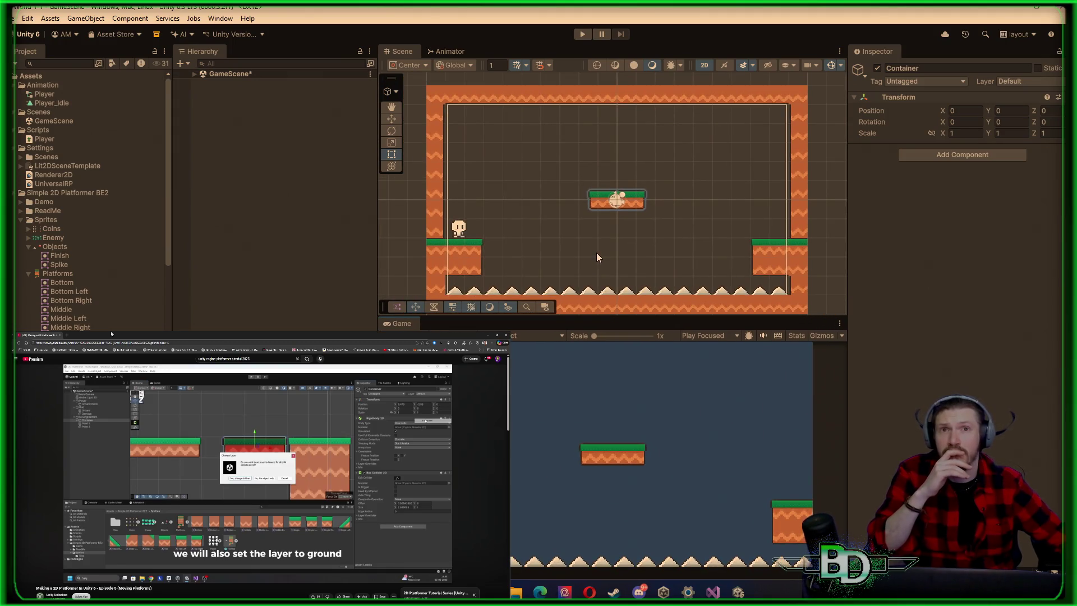
drag(375, 273, 311, 273)
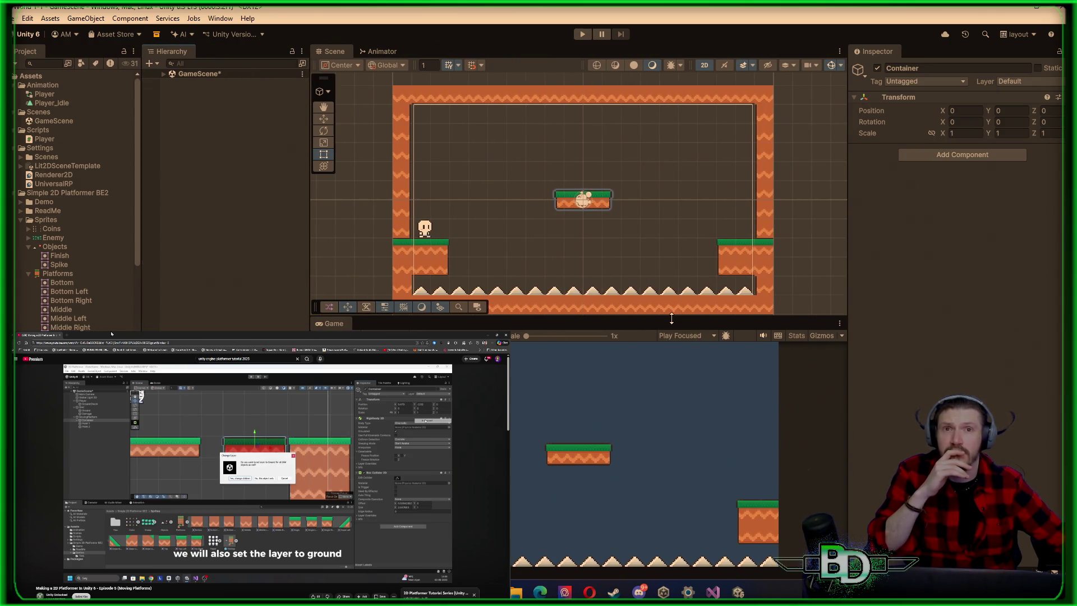
drag(672, 318, 672, 345)
scroll(632, 247, down, 1)
scroll(632, 247, up, 1)
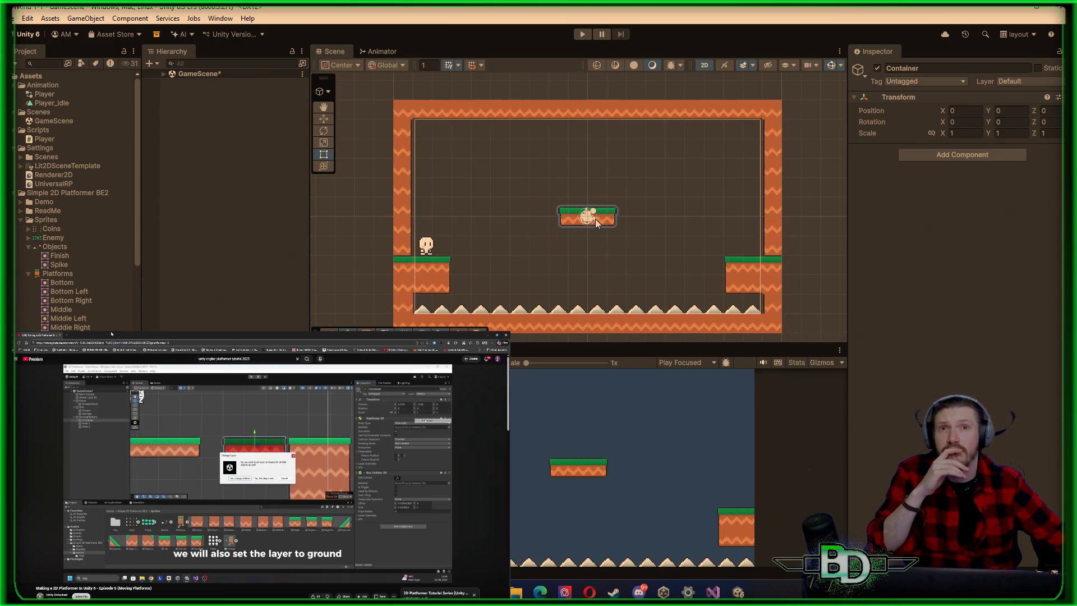
scroll(587, 225, up, 2)
scroll(520, 250, up, 1)
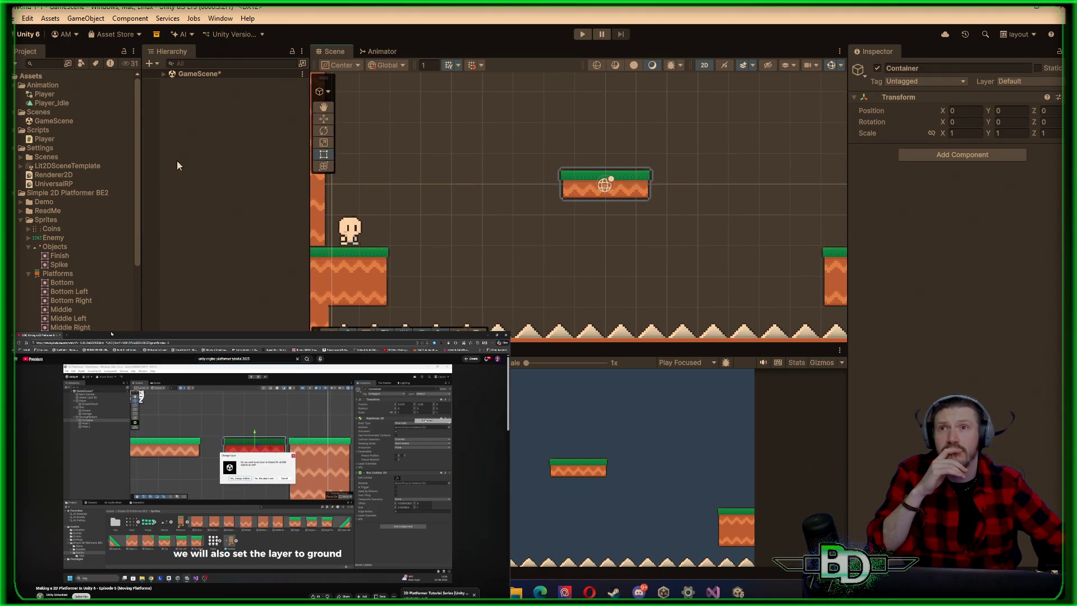
click(174, 76)
Expand GameScene > MovingPlatform and select its Container child
click(163, 74)
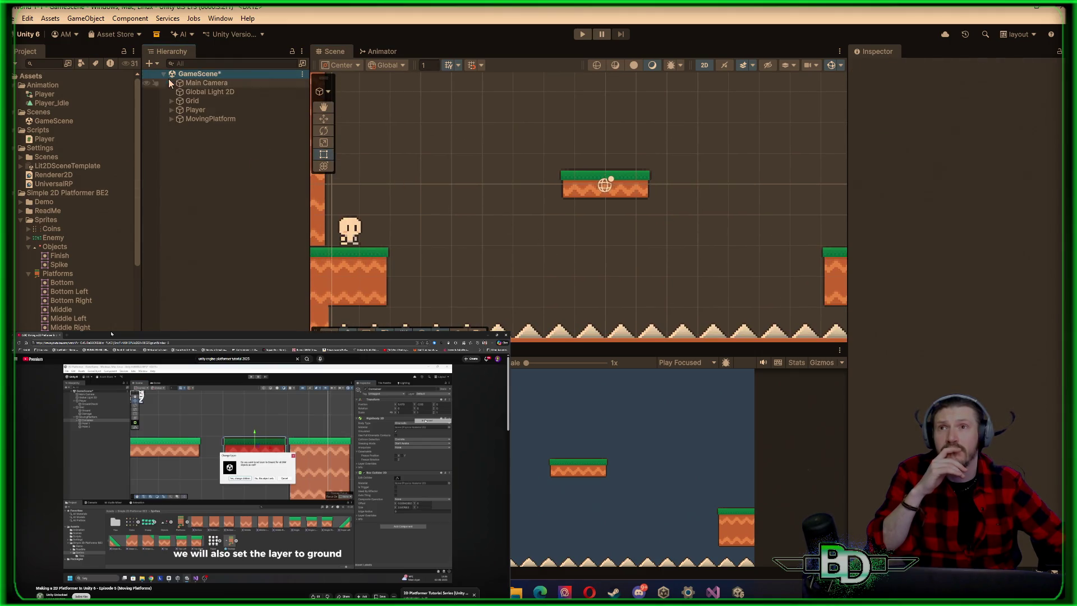
click(207, 119)
click(171, 119)
click(191, 130)
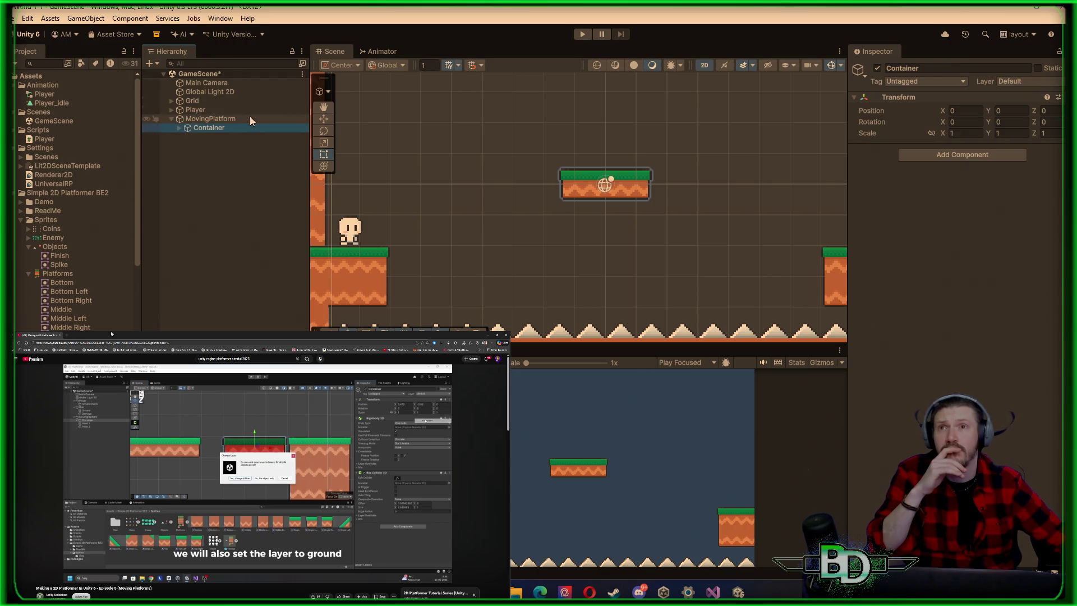
scroll(426, 250, up, 2)
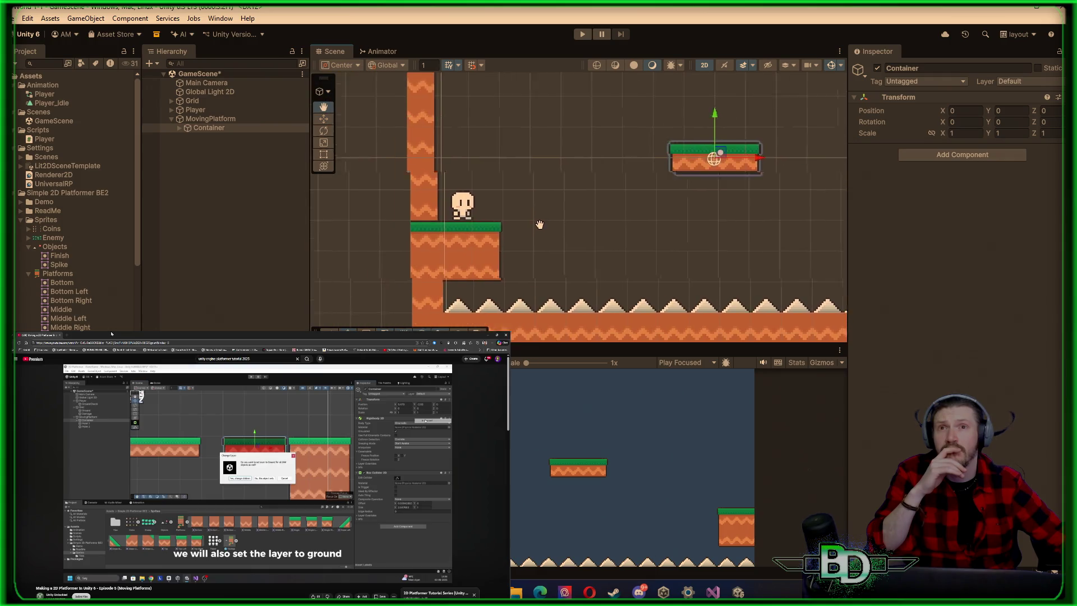
drag(539, 229, 572, 210)
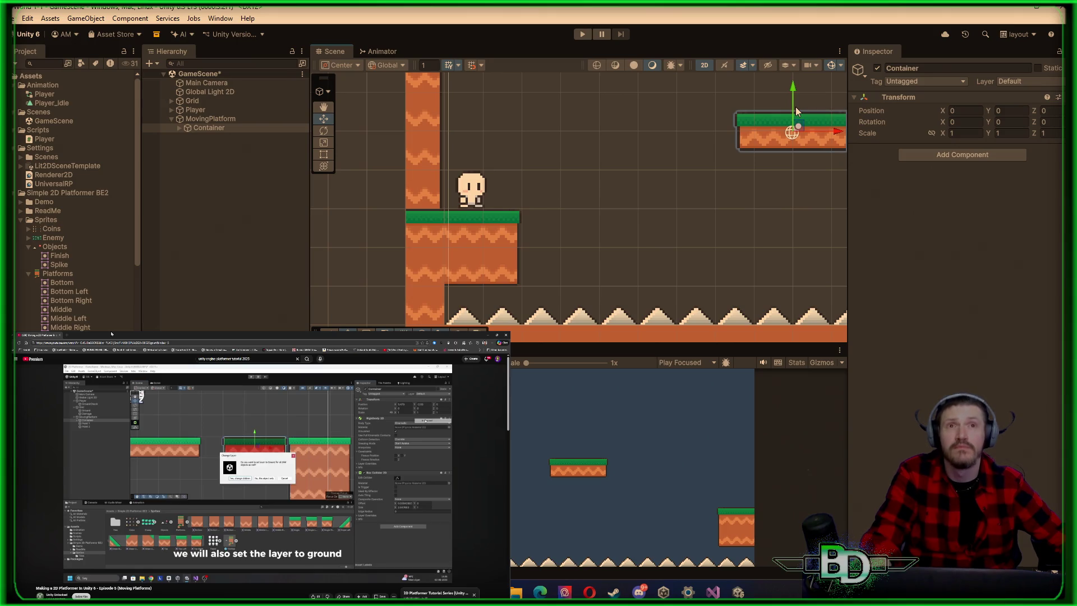
Drag the Container down beside the left ledge
mouse_move(793, 127)
mouse_down()
mouse_move(762, 172)
mouse_move(629, 220)
mouse_move(573, 221)
mouse_up()
scroll(537, 219, up, 10)
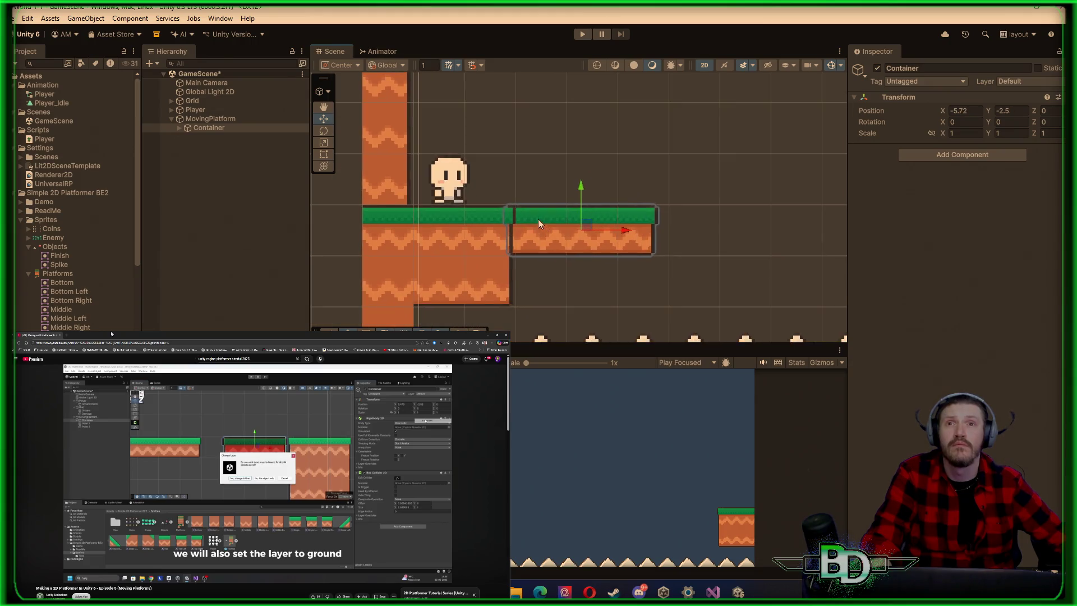
scroll(525, 214, up, 3)
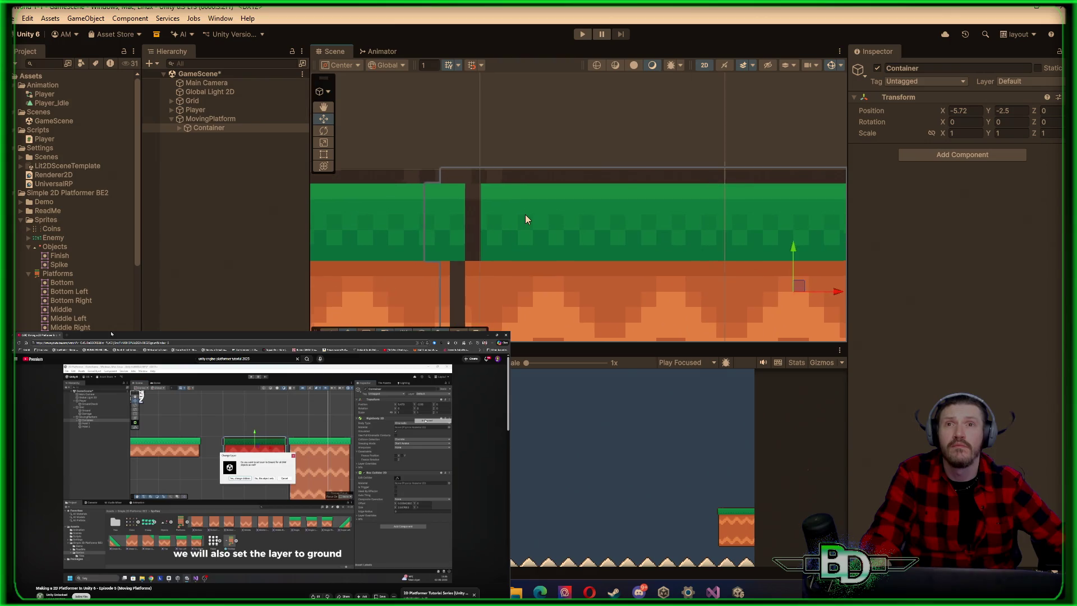
scroll(525, 215, up, 2)
scroll(525, 215, down, 2)
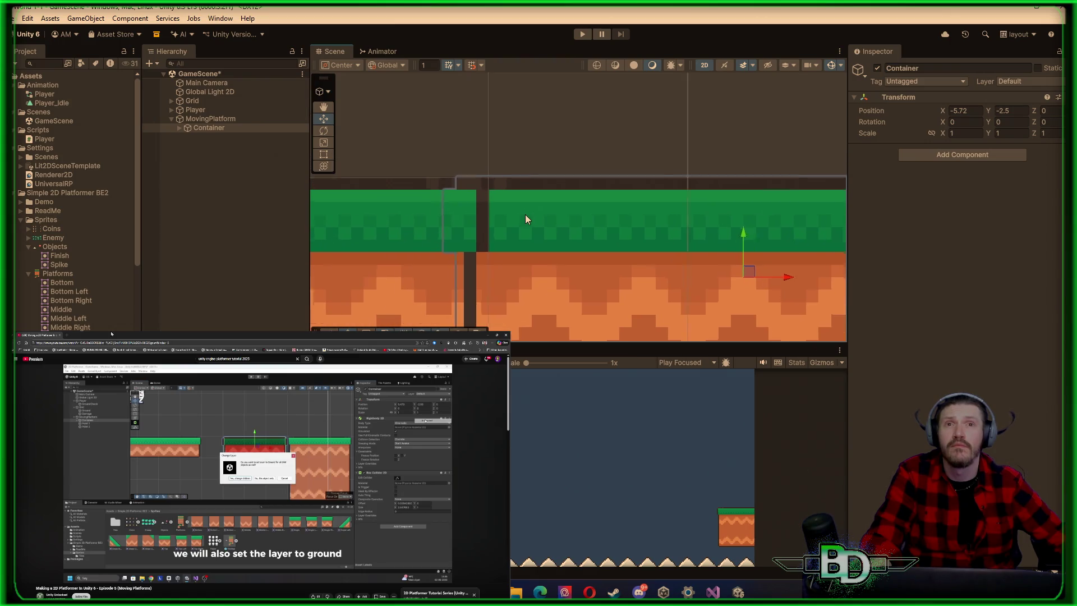
Nudge the Container up and right until it sits flush at X -5.469, Y -2.503
drag(735, 238, 735, 237)
scroll(735, 236, down, 3)
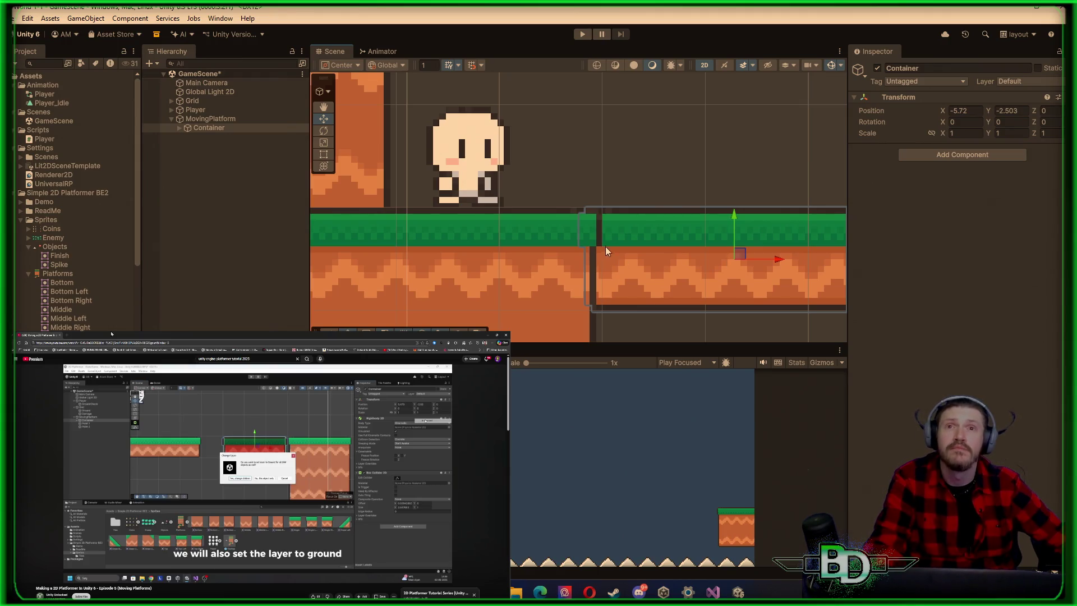
drag(768, 260, 793, 260)
scroll(650, 261, up, 2)
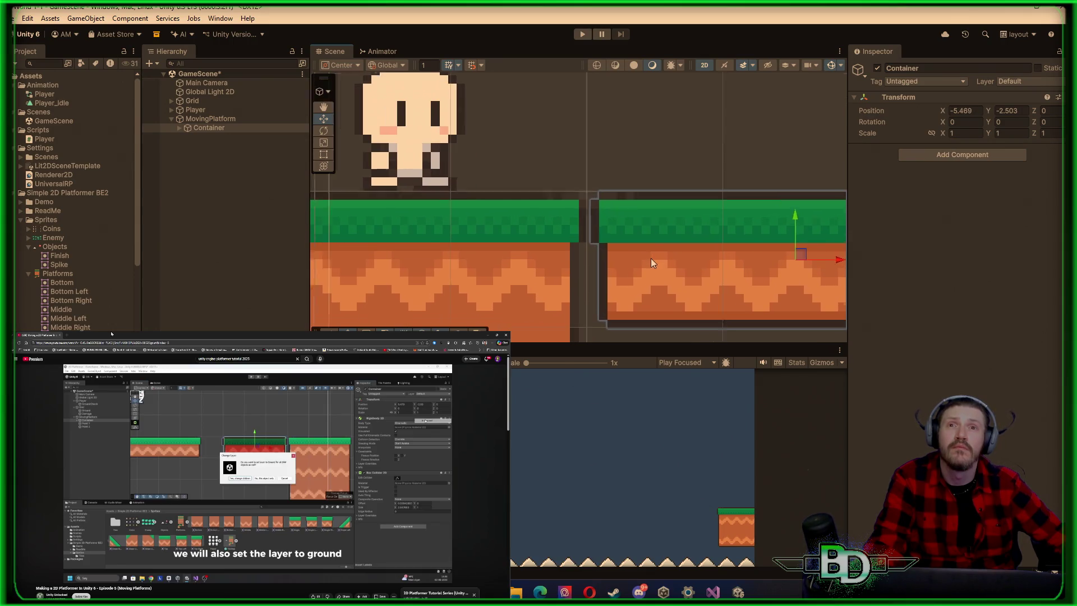
scroll(651, 261, up, 1)
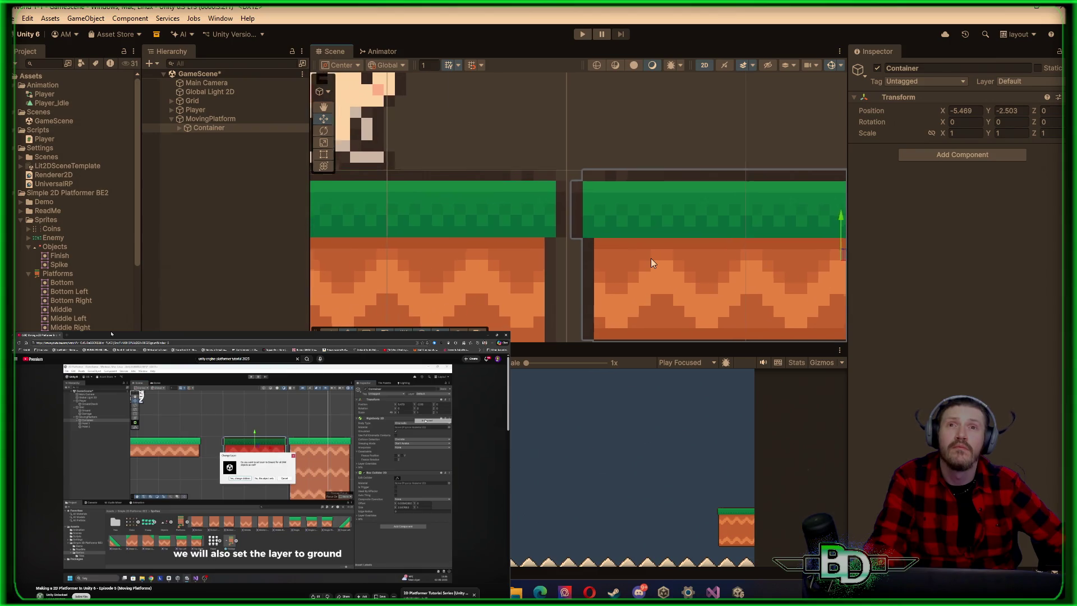
scroll(604, 212, up, 1)
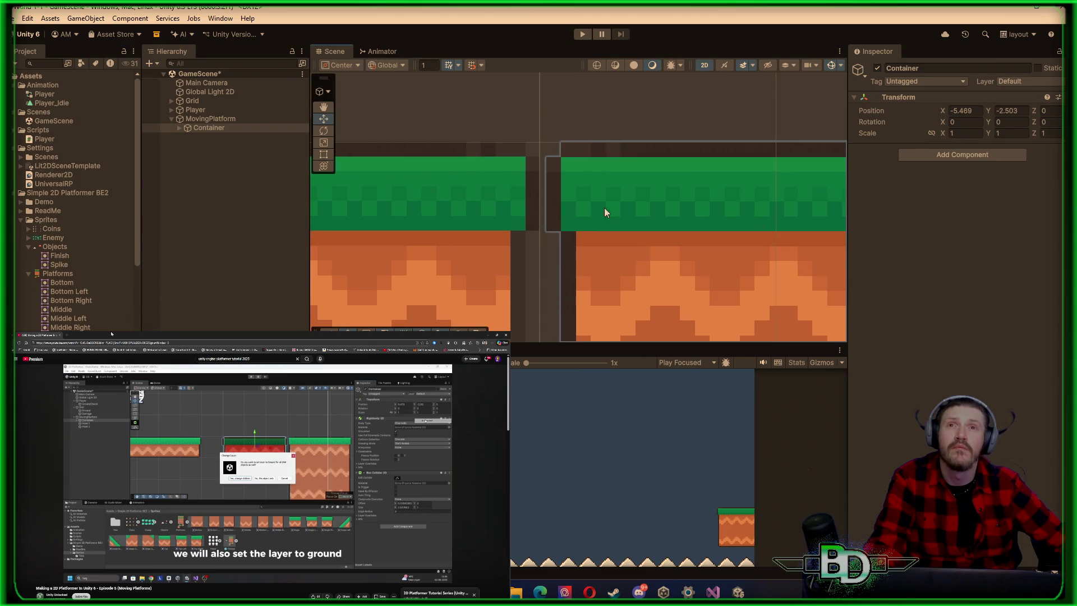
click(542, 109)
scroll(526, 114, up, 4)
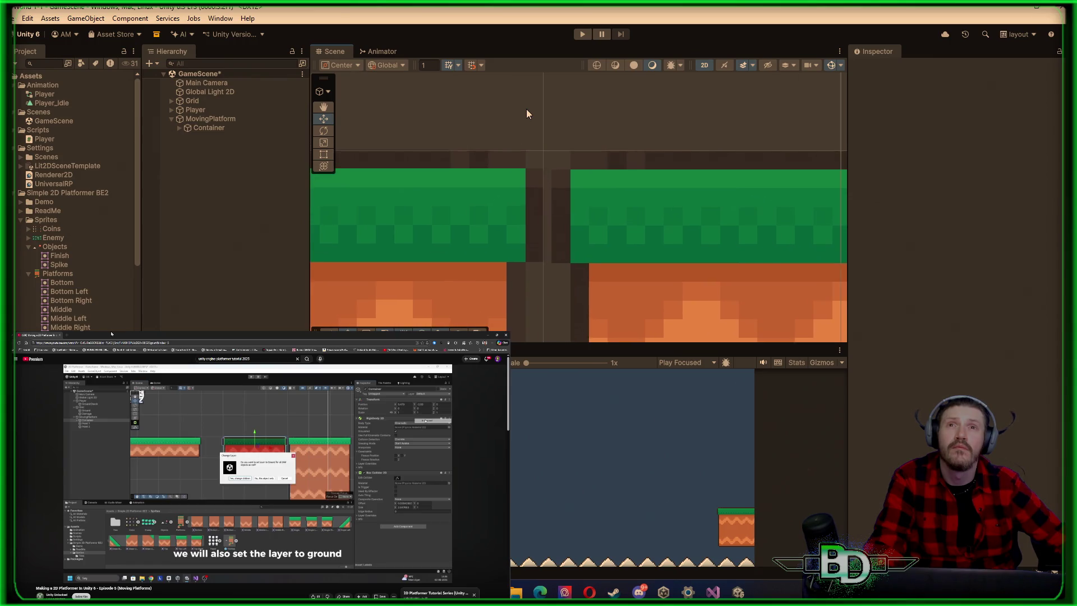
scroll(526, 116, down, 1)
click(735, 269)
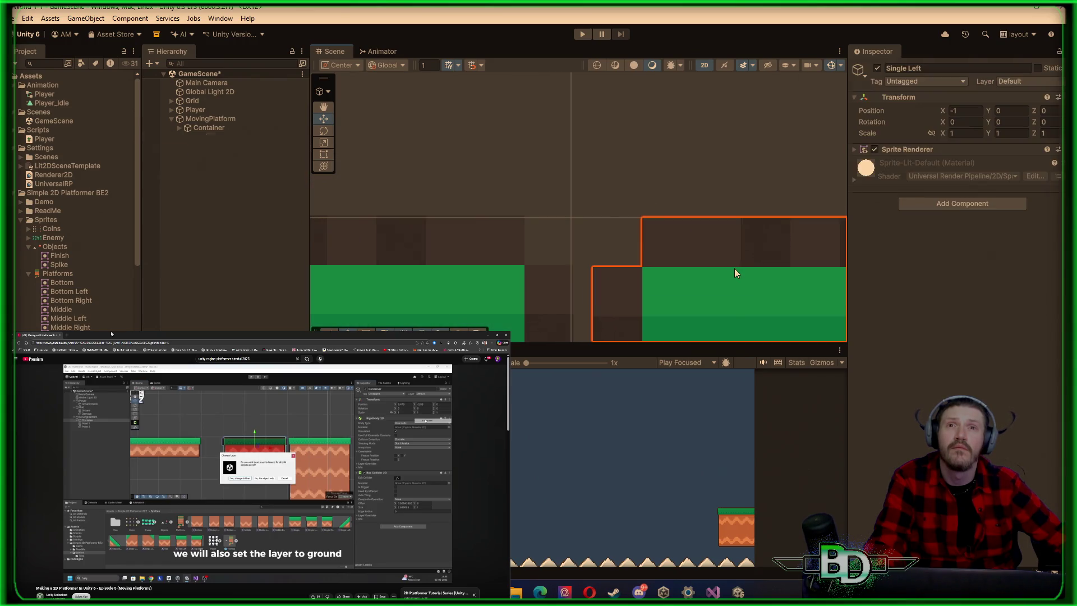
Round the Container's Position Y from -2.503 to -2.5, level with the left ledge
scroll(733, 268, down, 1)
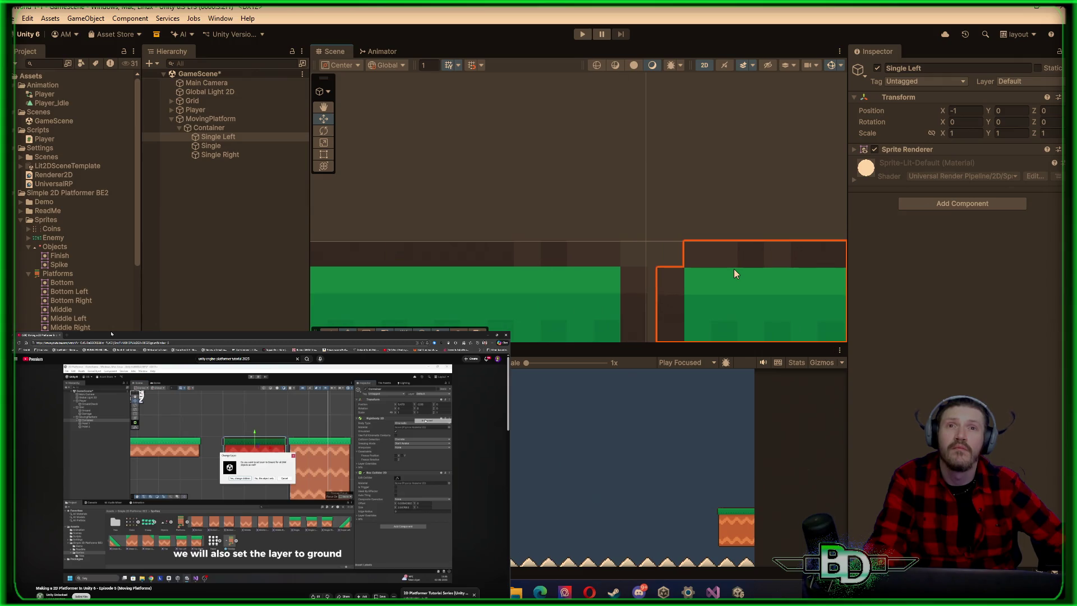
scroll(628, 200, down, 3)
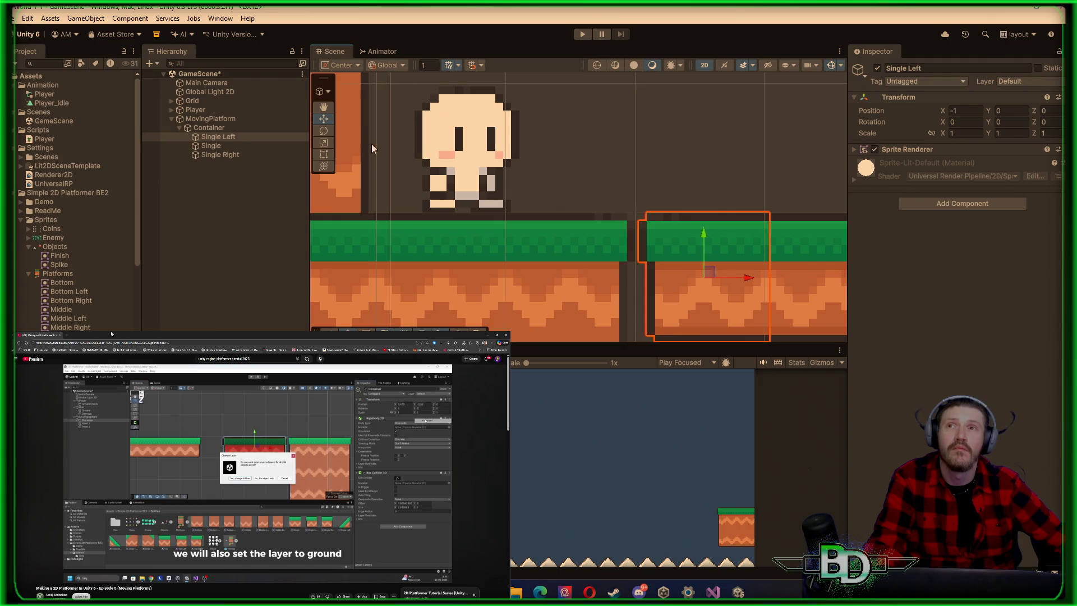
click(214, 129)
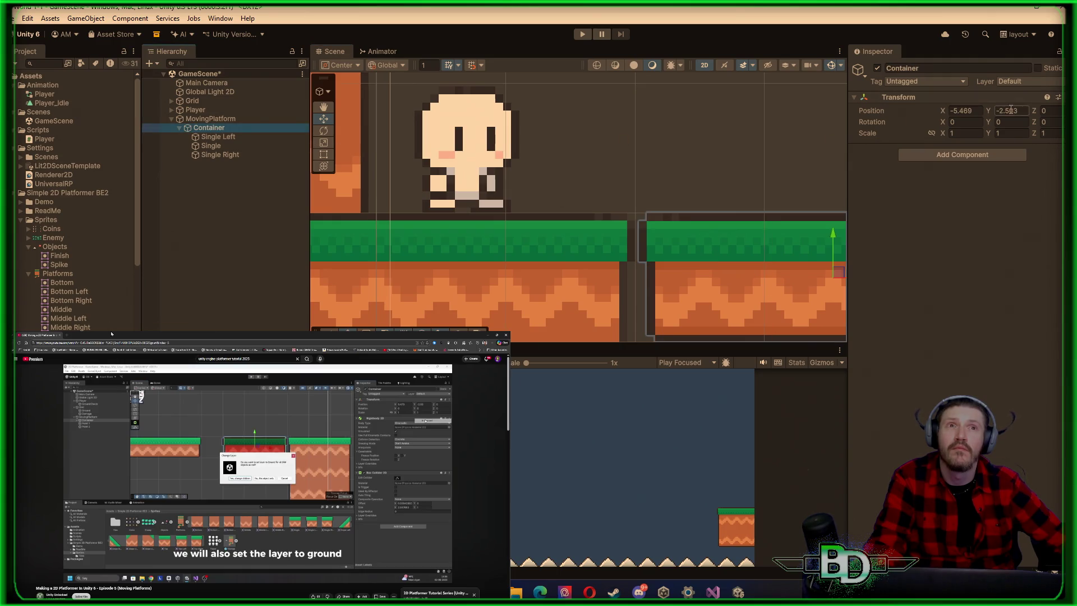
key(BackSpace)
text(8)
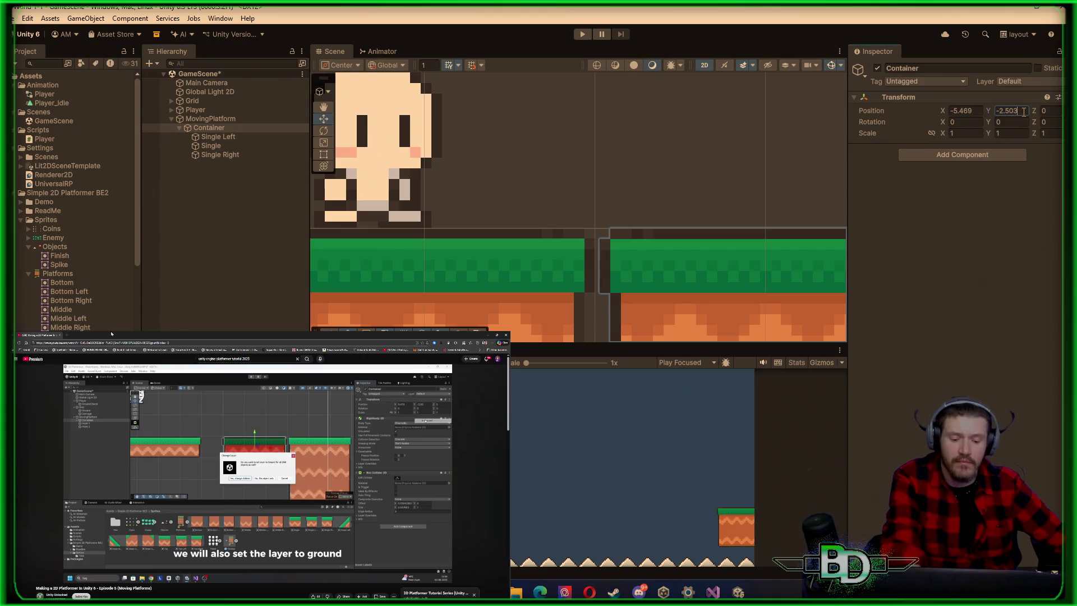
key(BackSpace)
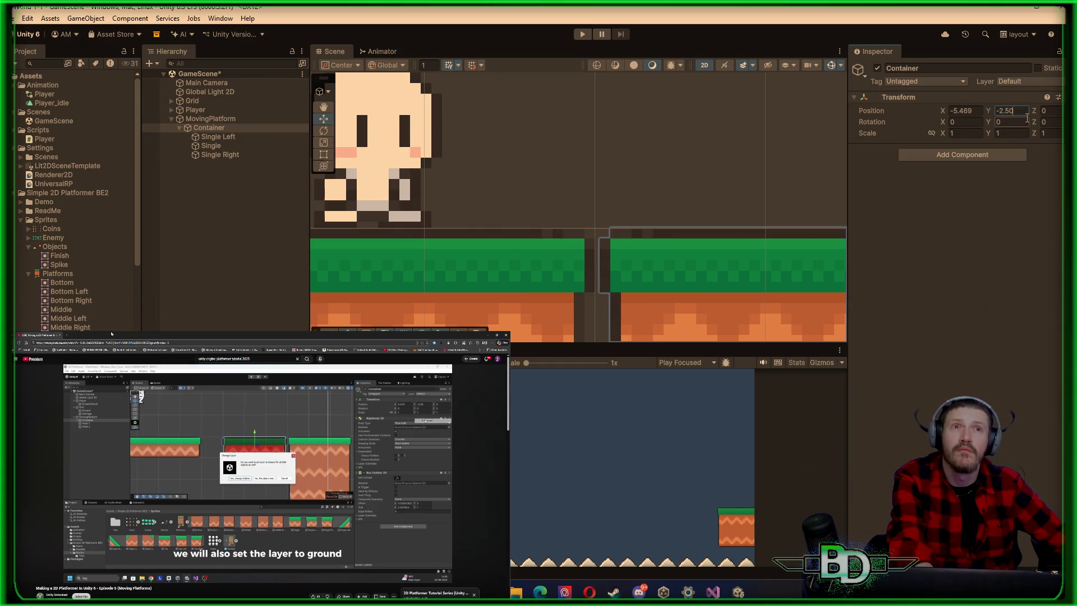
scroll(675, 203, up, 2)
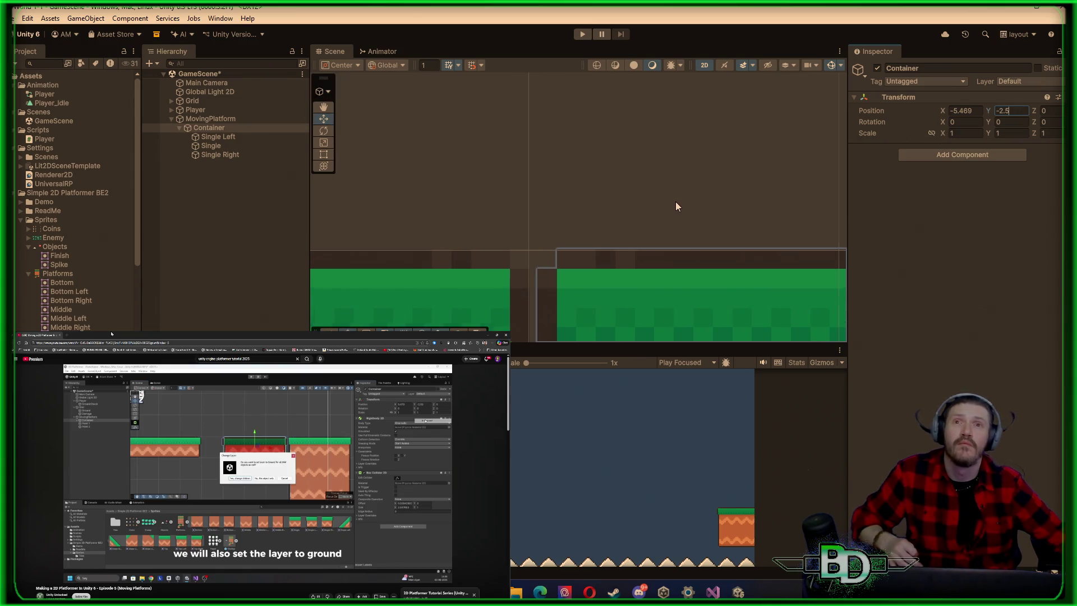
click(676, 203)
scroll(626, 203, up, 3)
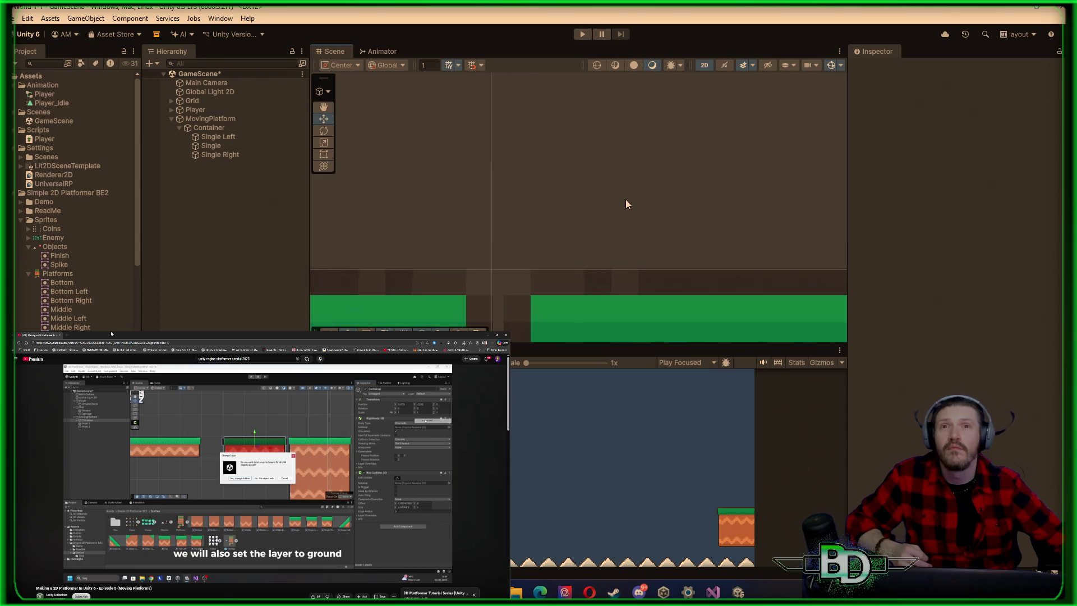
scroll(627, 203, up, 5)
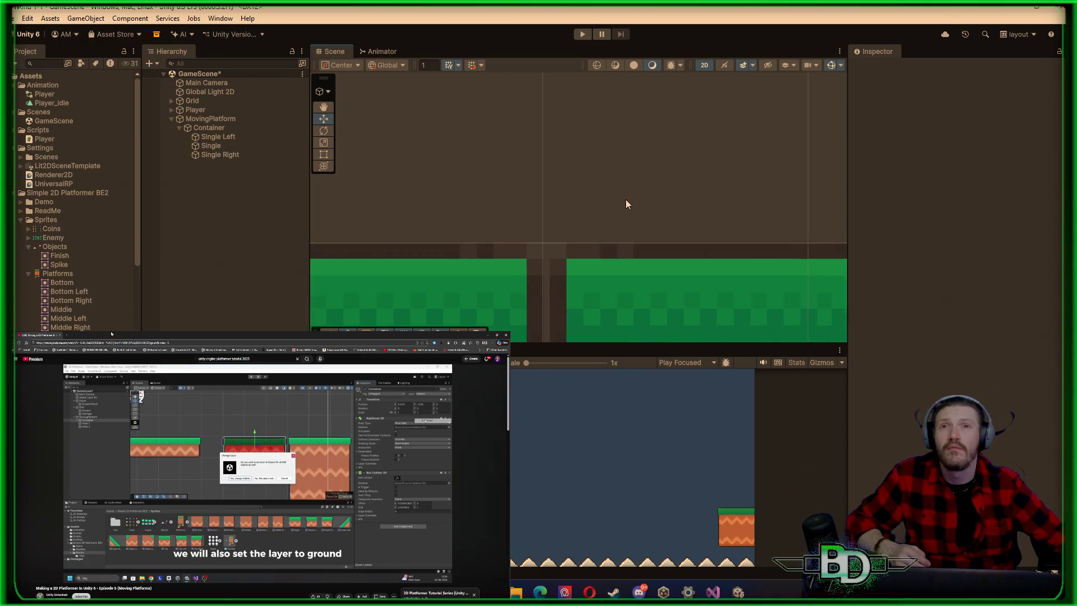
scroll(627, 203, down, 4)
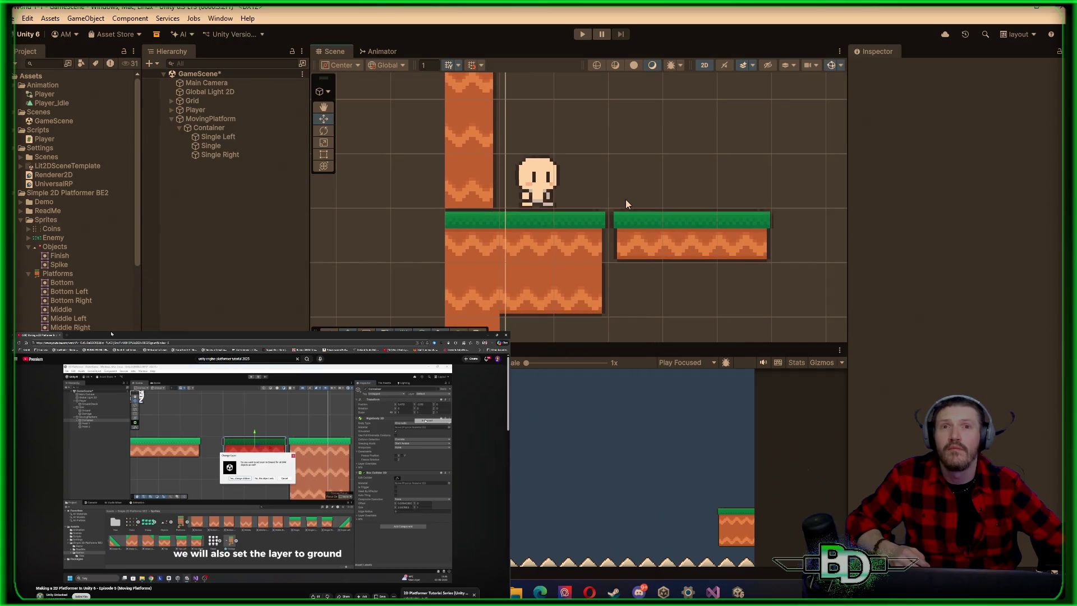
click(208, 129)
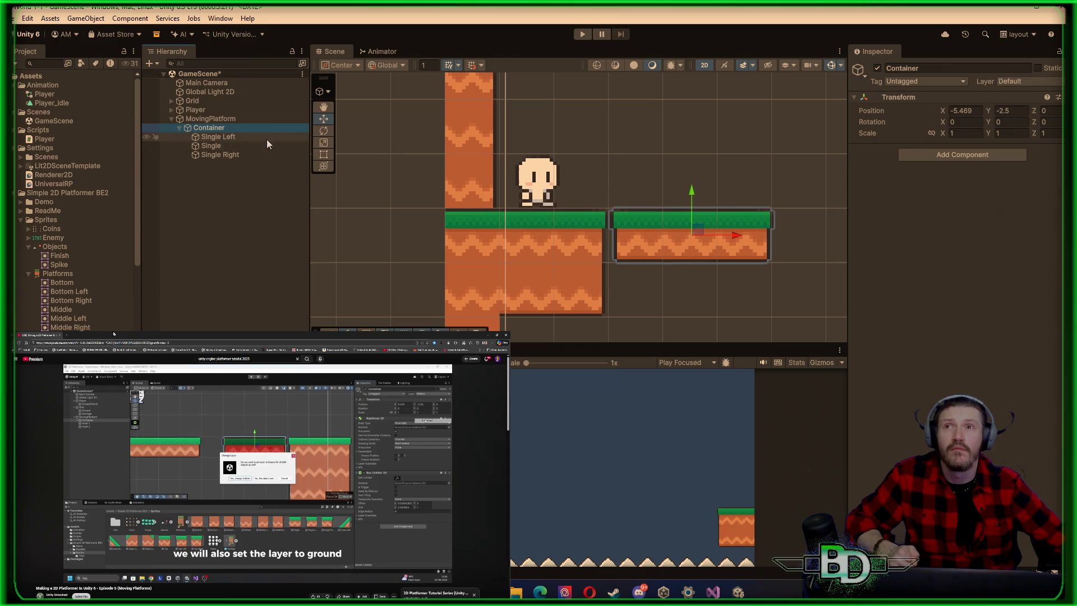
click(551, 233)
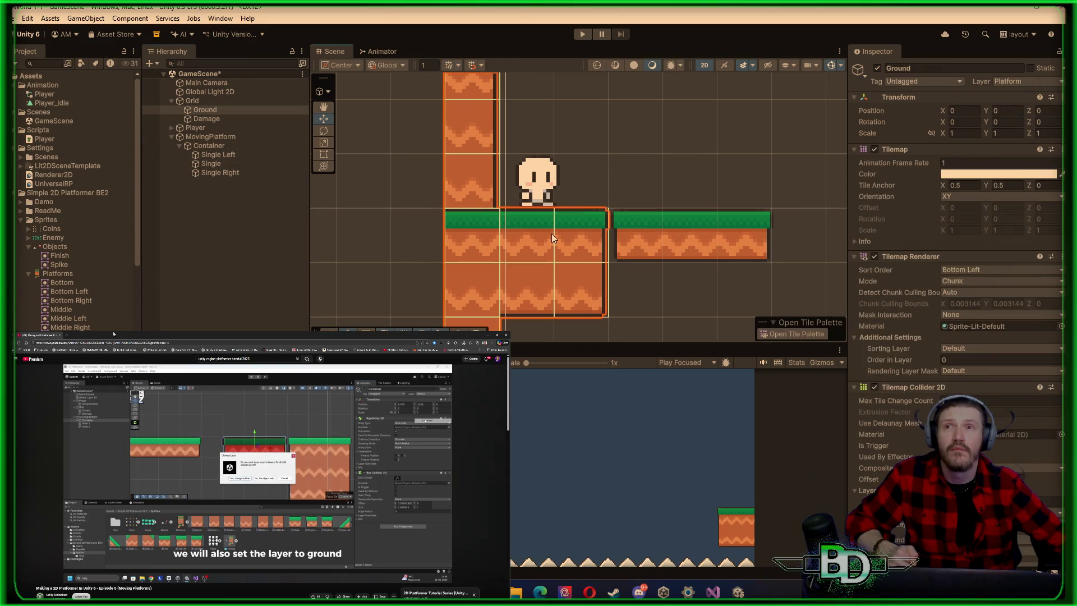
click(684, 243)
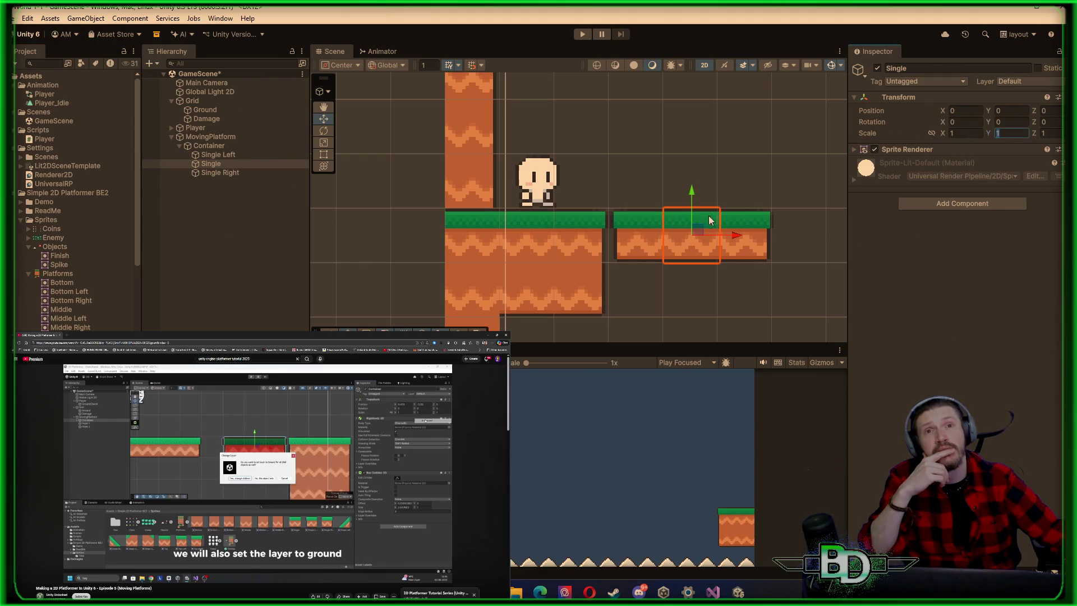
Change the Container's Position X from -5.469 to -5.4
click(217, 147)
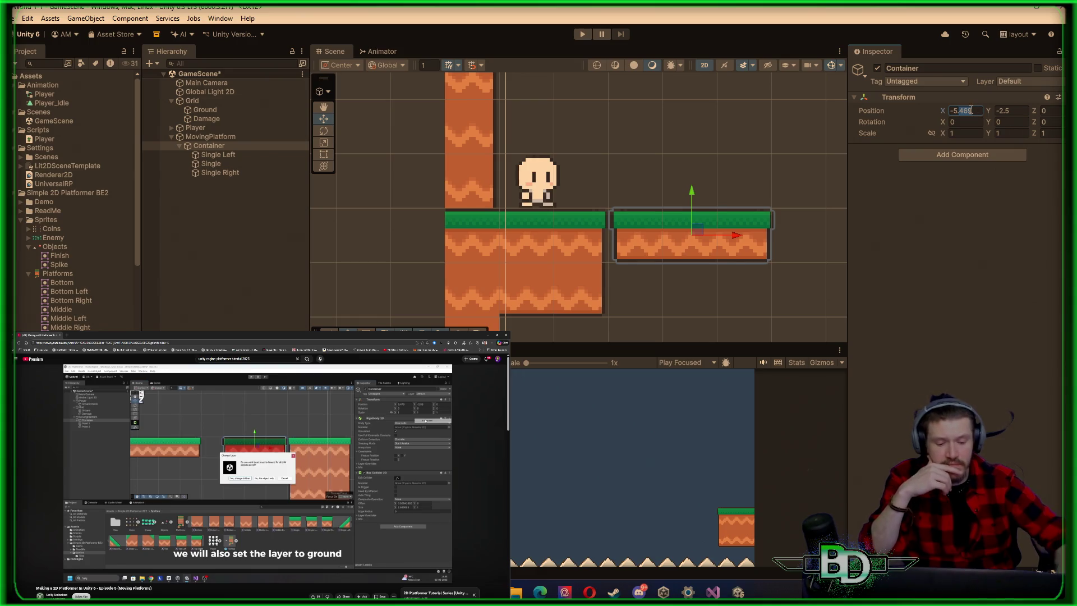
text(-5.5)
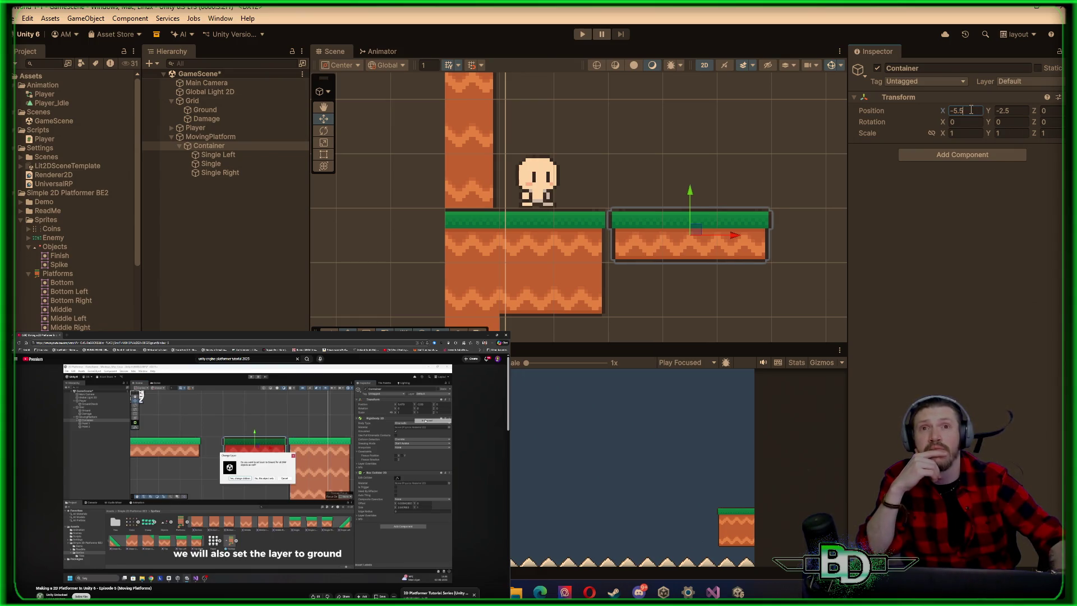
key(BackSpace)
text(4)
key(Return)
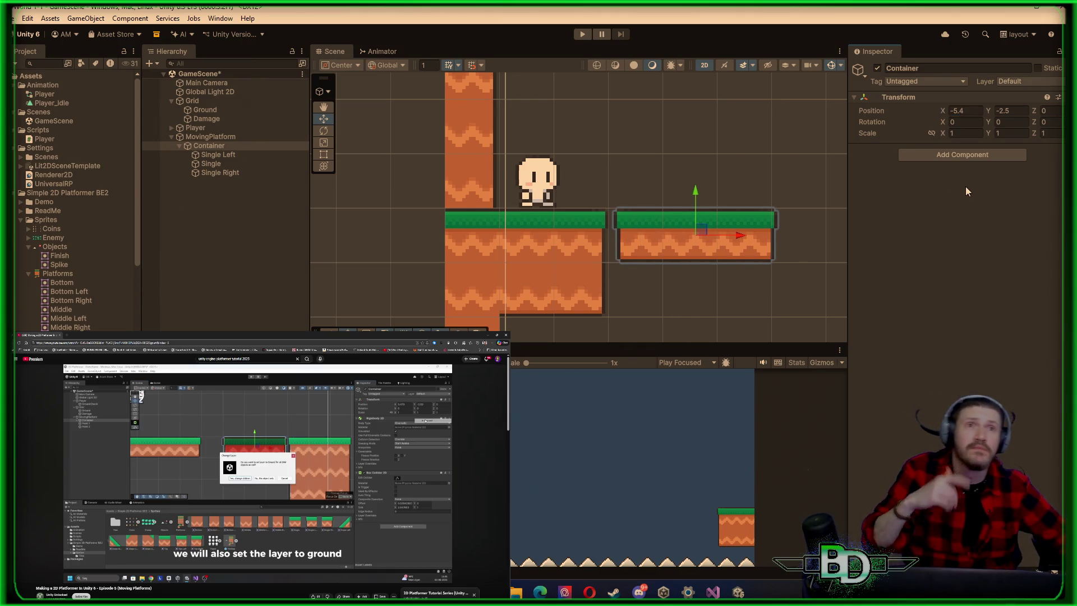
click(232, 184)
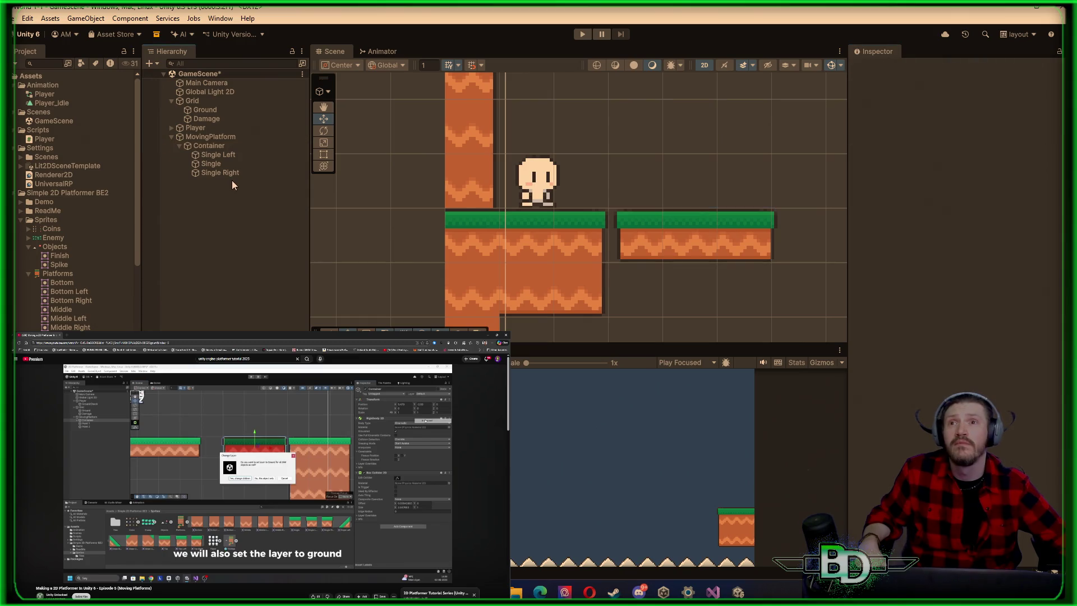
Create an empty child under Container named Point1
click(216, 147)
right_click(216, 148)
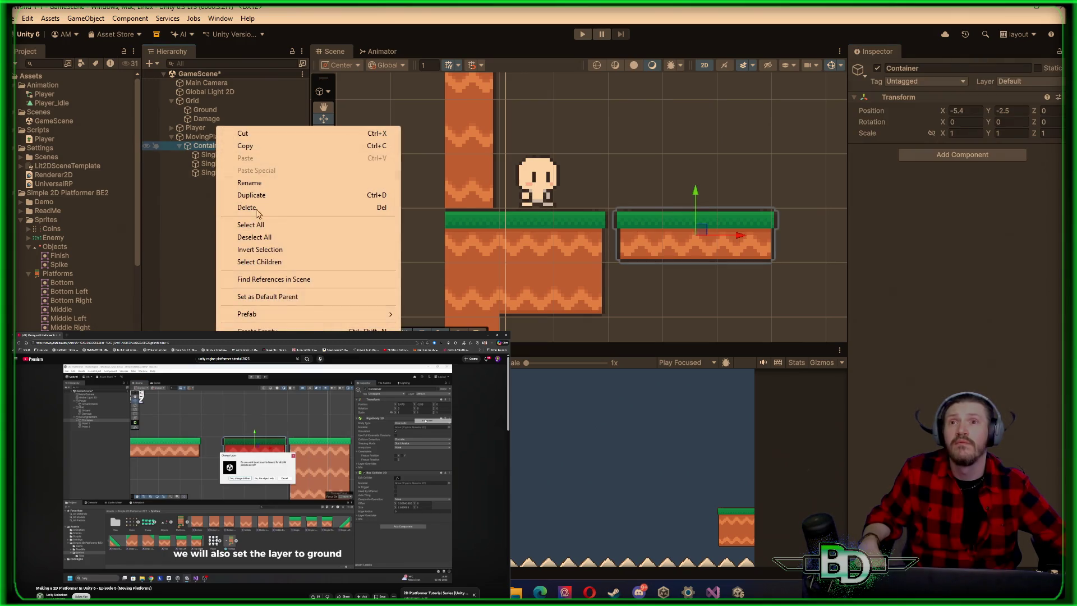
click(290, 330)
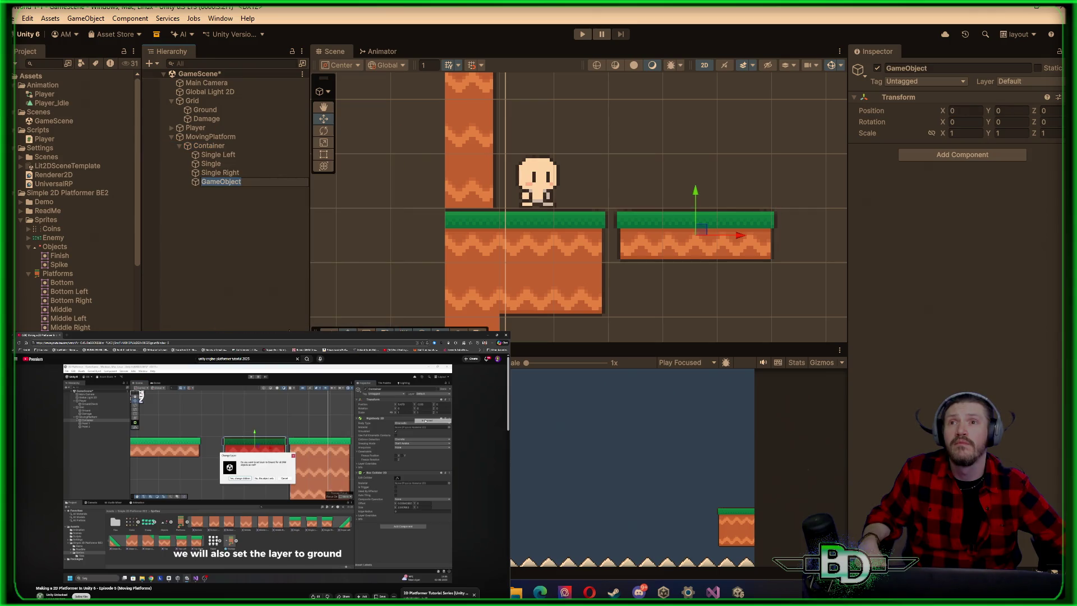
text(Point1)
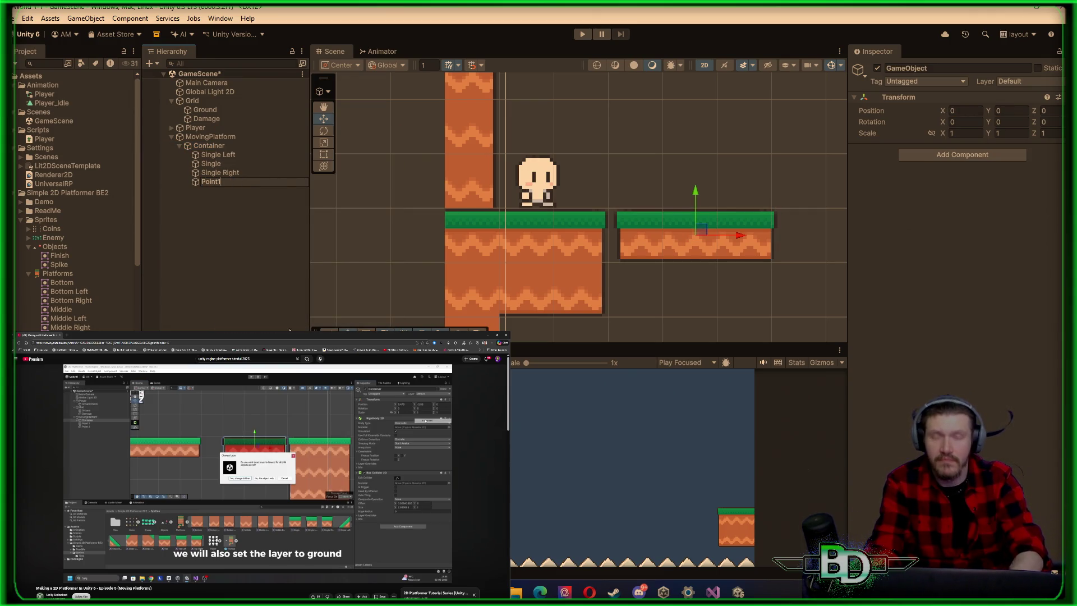
key(Return)
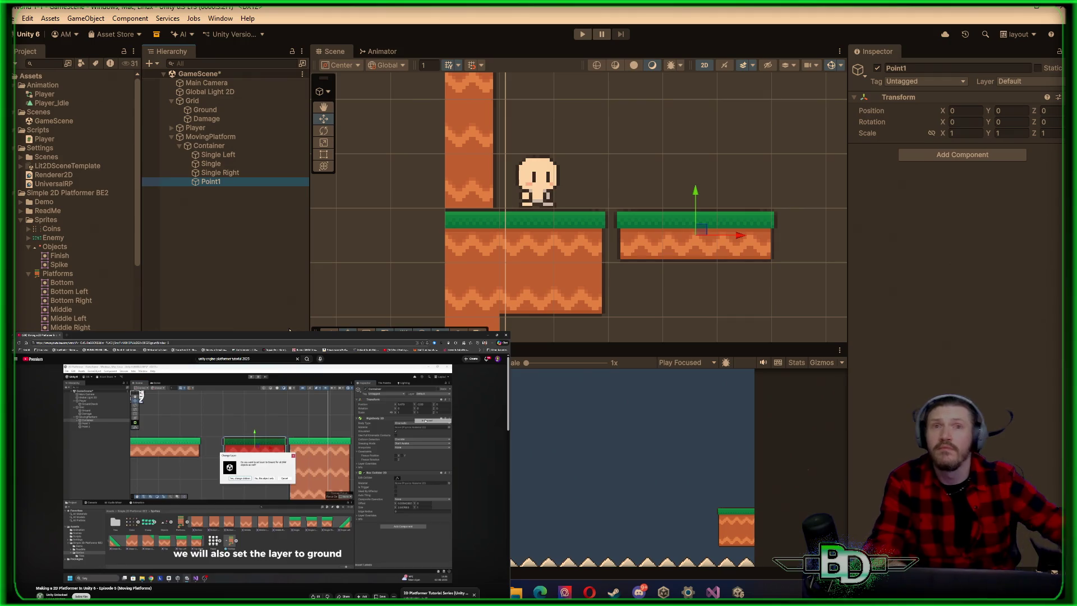
Duplicate Point1 twice, then delete the Point1 (2) and Point1 (1) copies
right_click(223, 183)
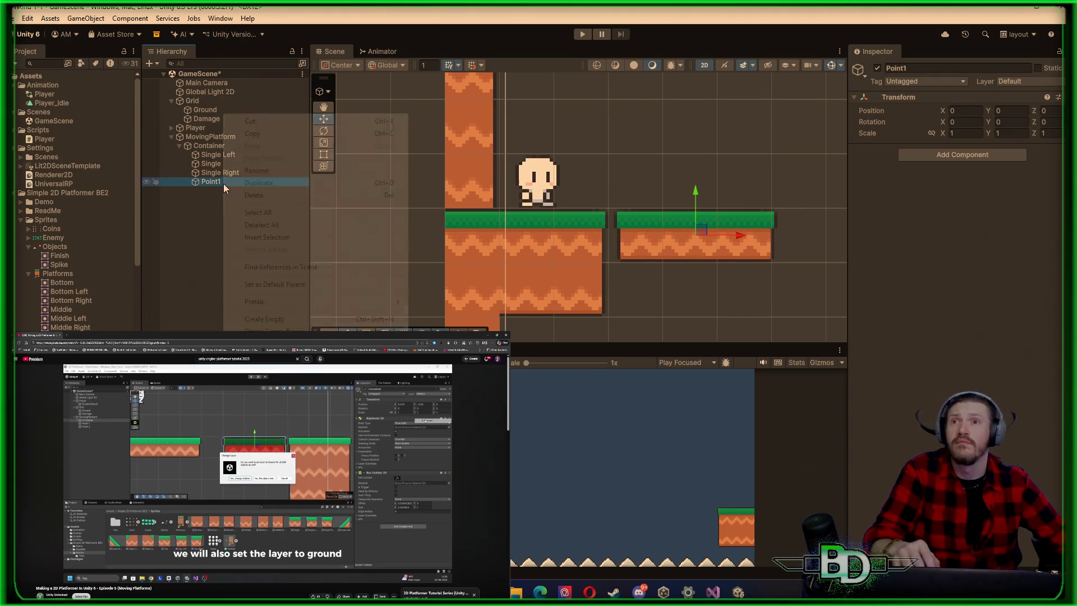
click(261, 187)
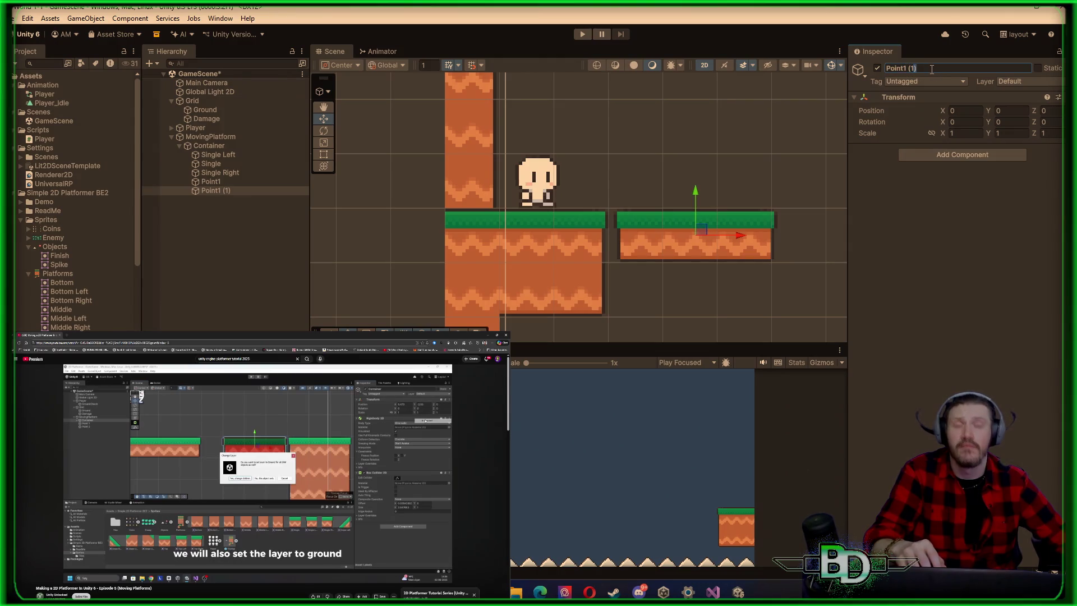
click(206, 190)
right_click(205, 191)
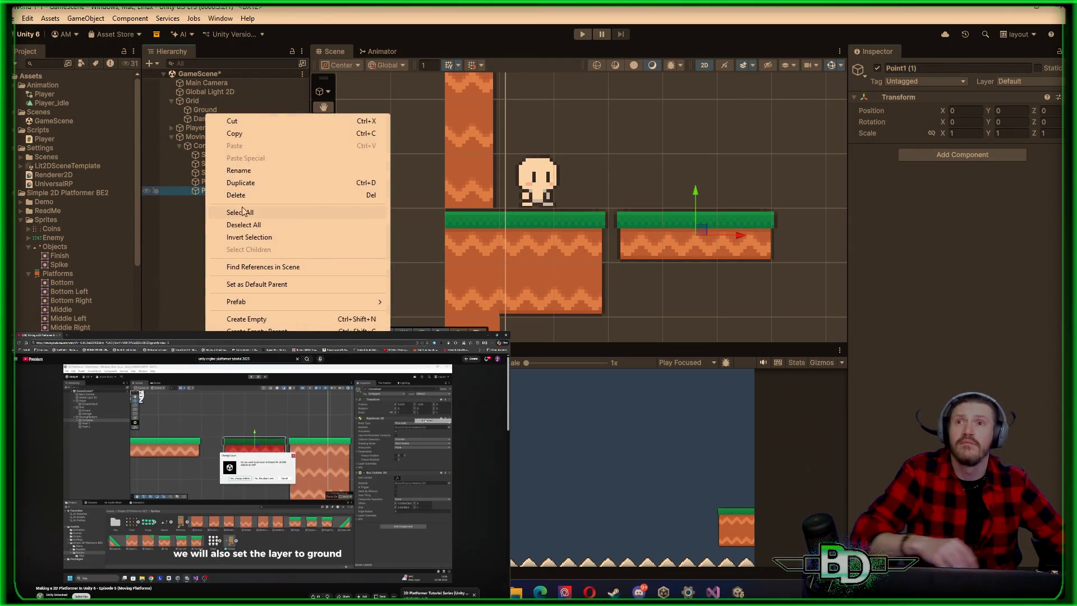
click(248, 186)
right_click(231, 200)
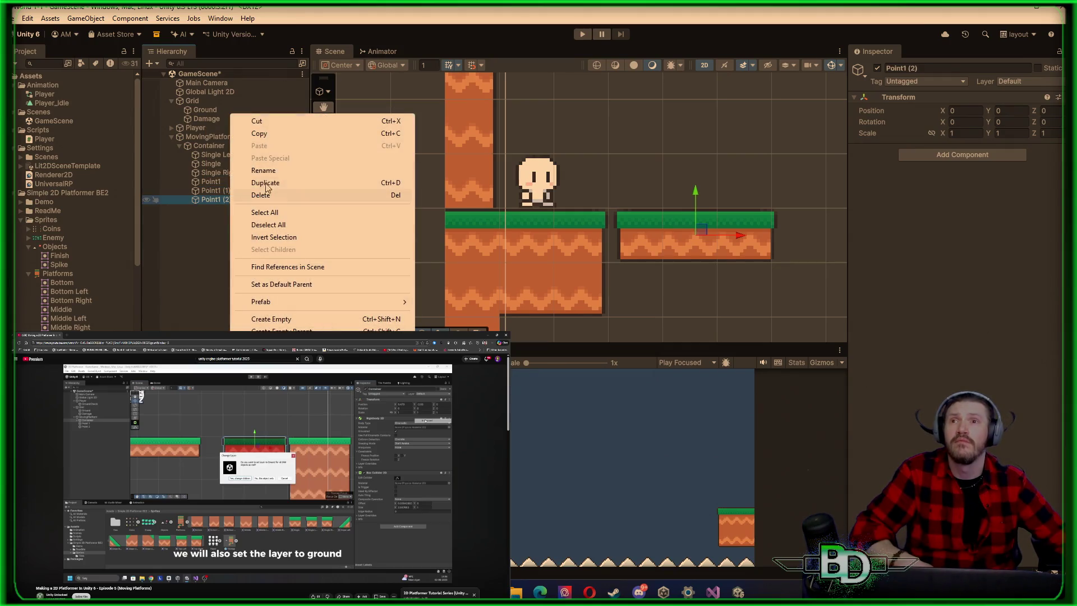
click(266, 195)
right_click(250, 199)
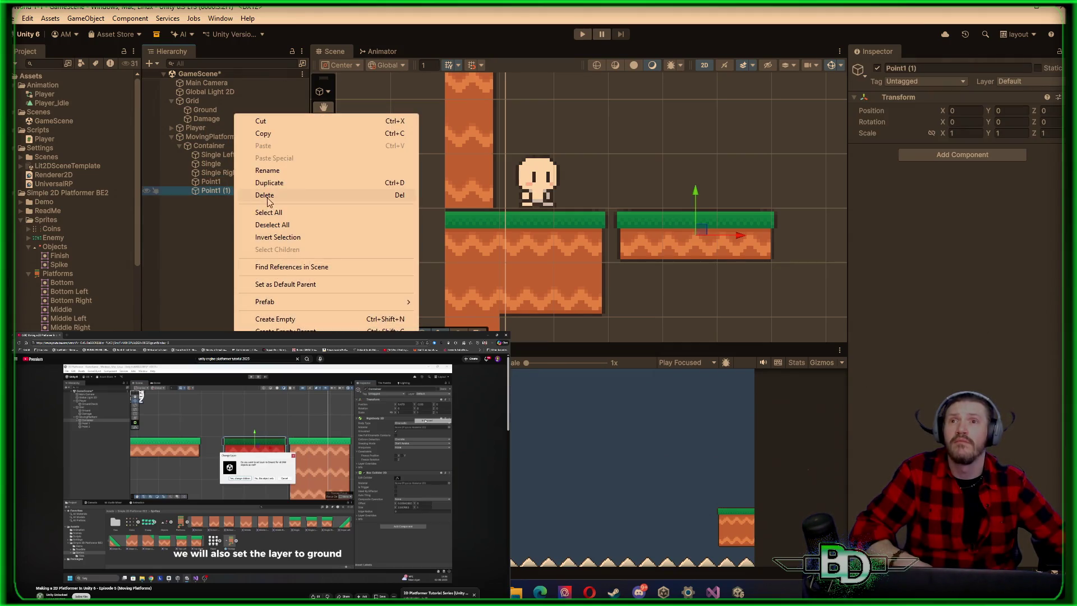
click(268, 200)
click(252, 146)
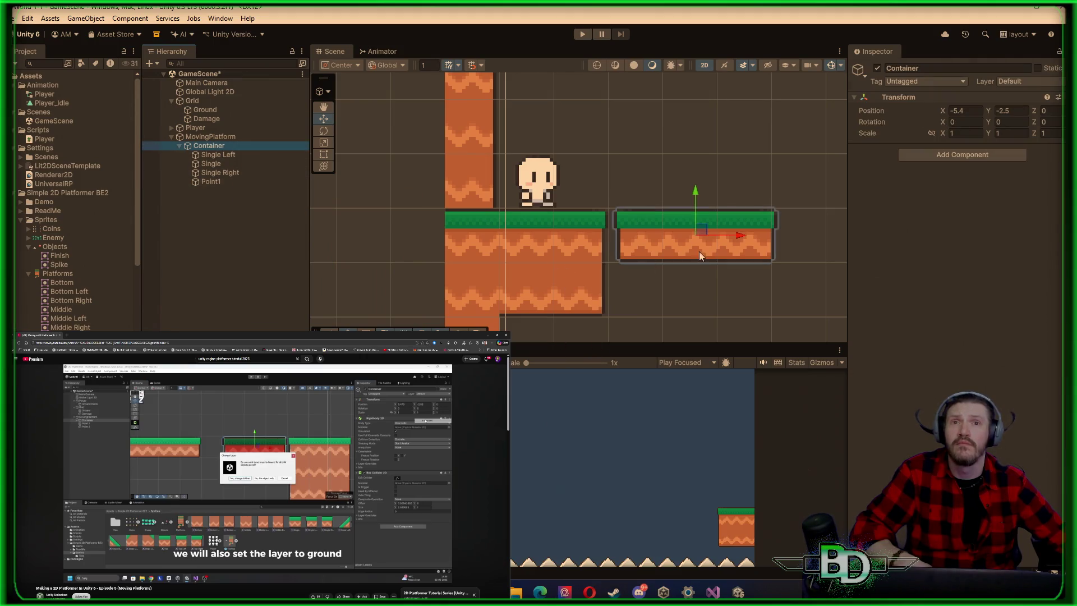
Move the Container to the opposite ledge, typing an X of 5.4
scroll(803, 294, down, 2)
scroll(377, 253, down, 1)
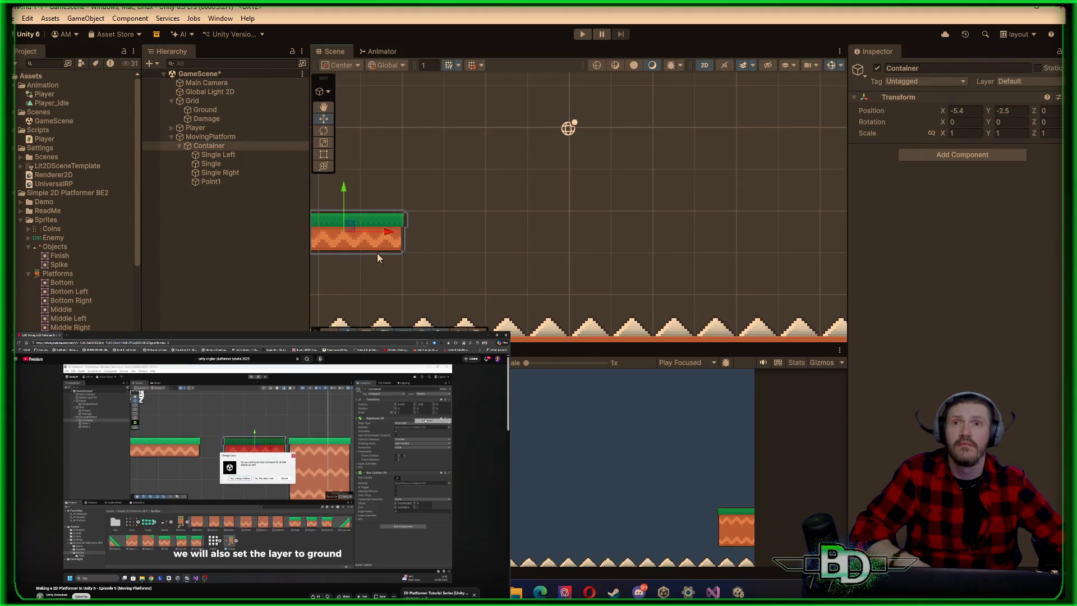
mouse_move(361, 230)
mouse_down()
mouse_move(654, 241)
mouse_move(828, 230)
mouse_move(805, 231)
mouse_move(814, 232)
mouse_up()
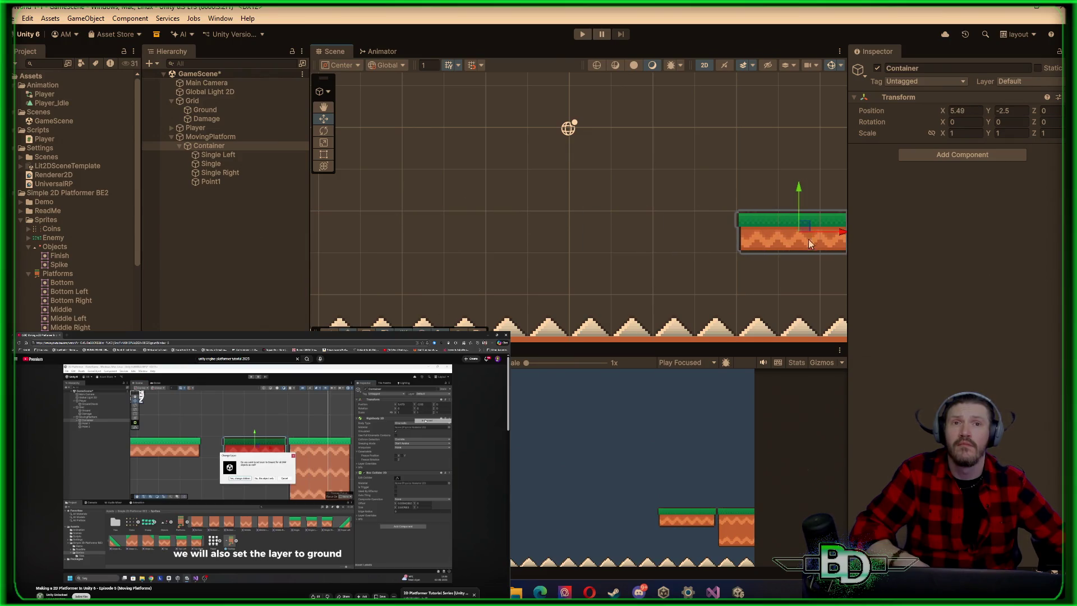
drag(807, 272, 523, 235)
scroll(518, 247, up, 5)
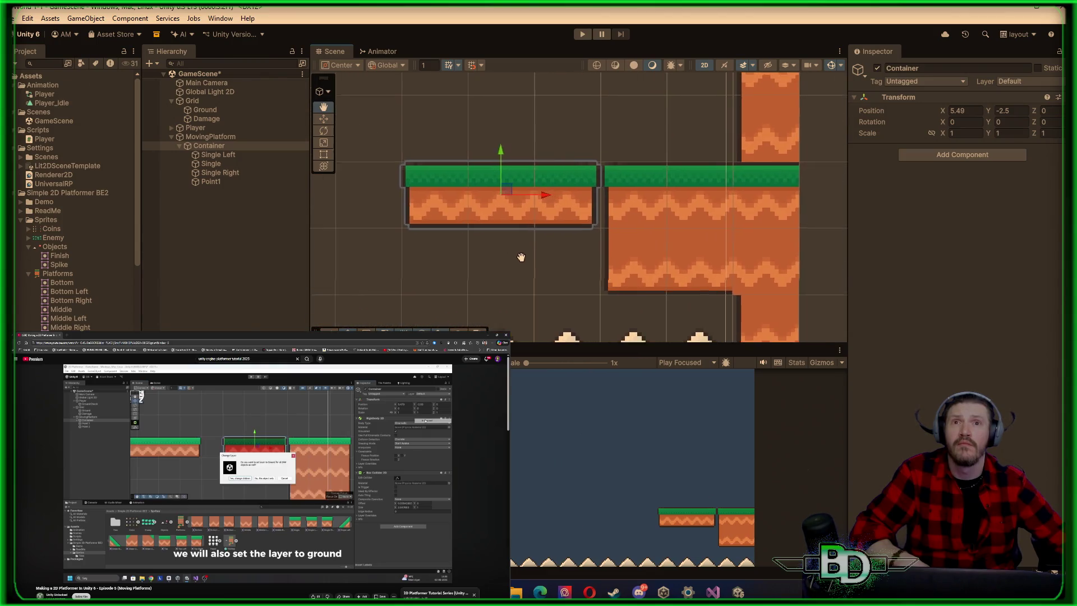
drag(516, 275, 482, 330)
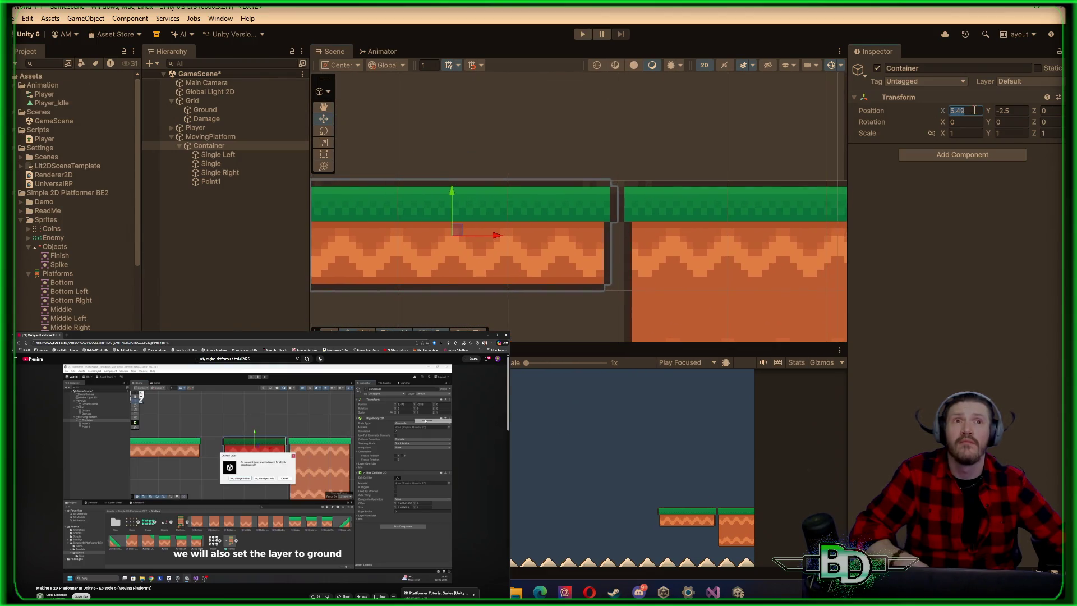
text(5.4)
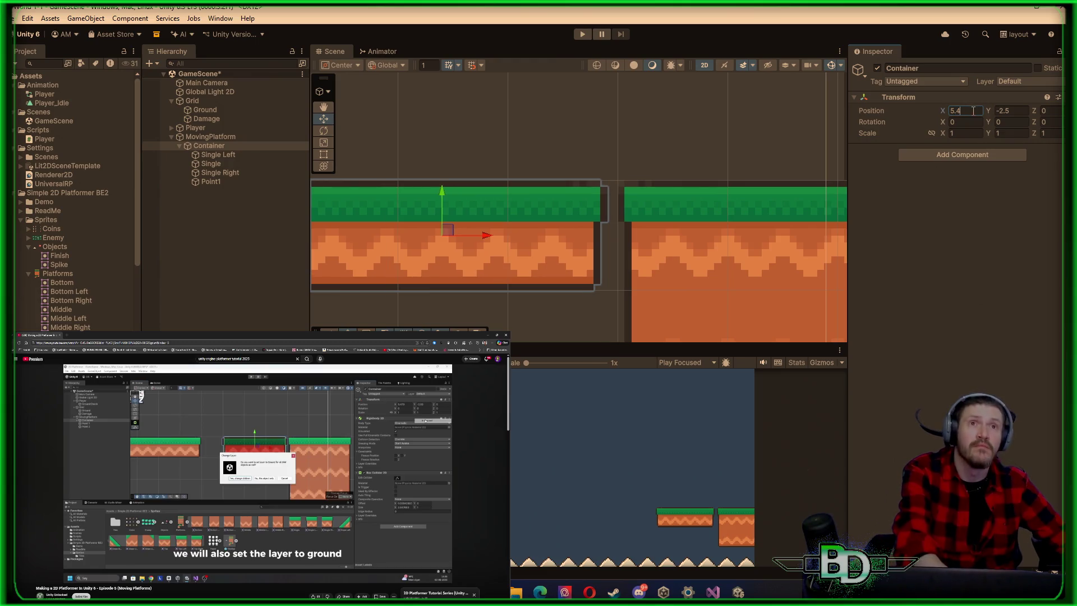
Duplicate Point1 and rename the copy Point2
right_click(217, 181)
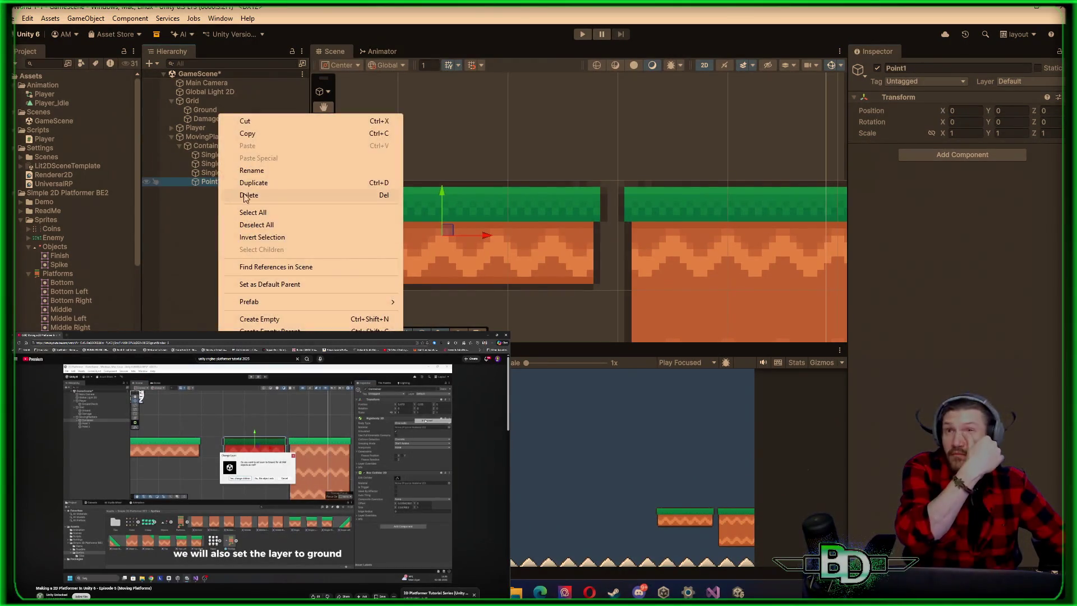
click(254, 184)
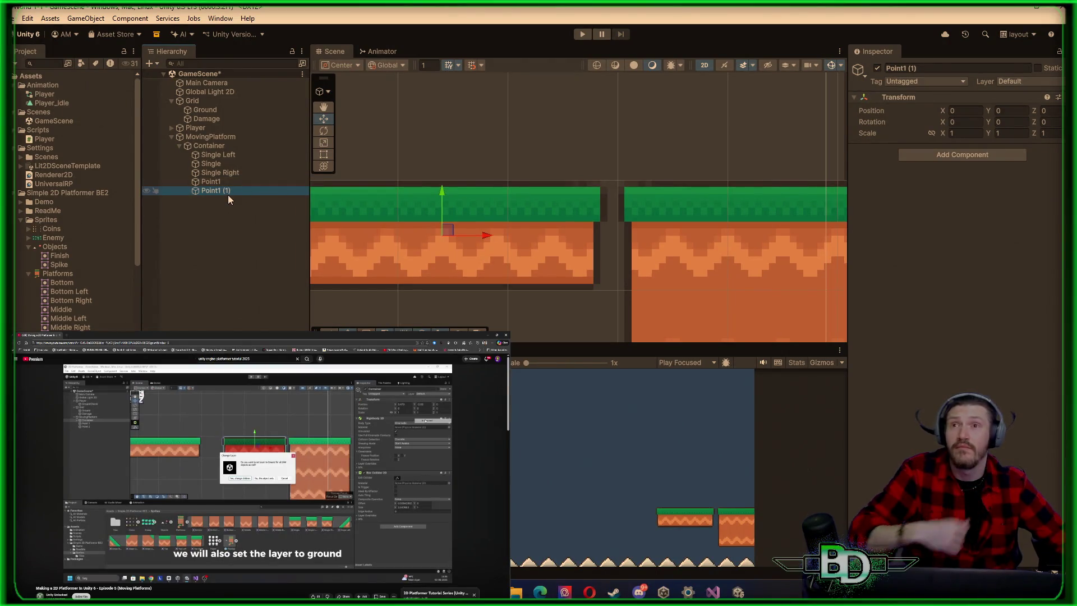
click(901, 68)
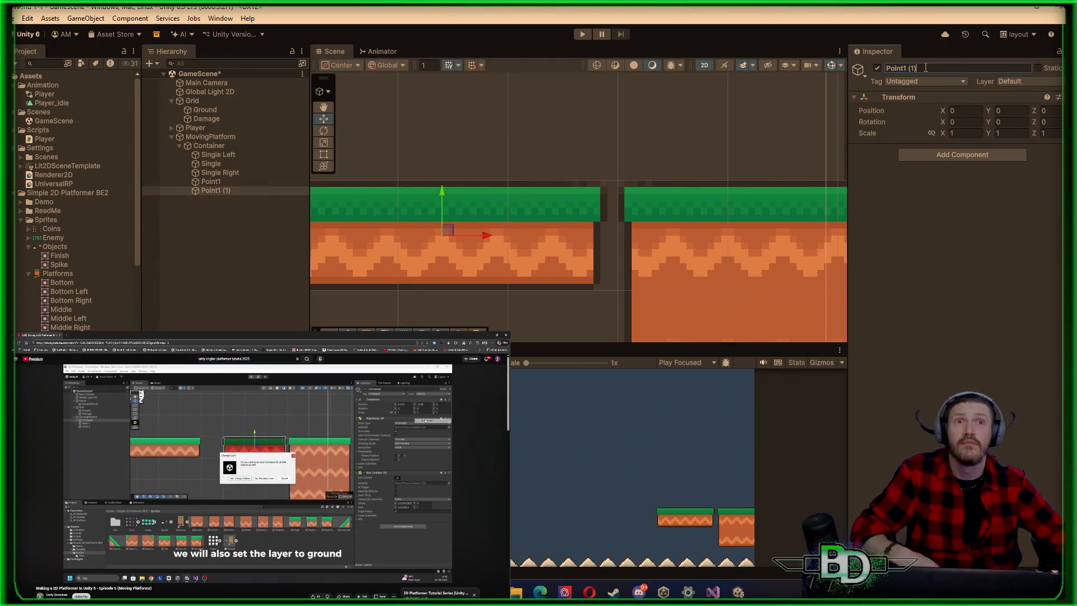
text(Point2)
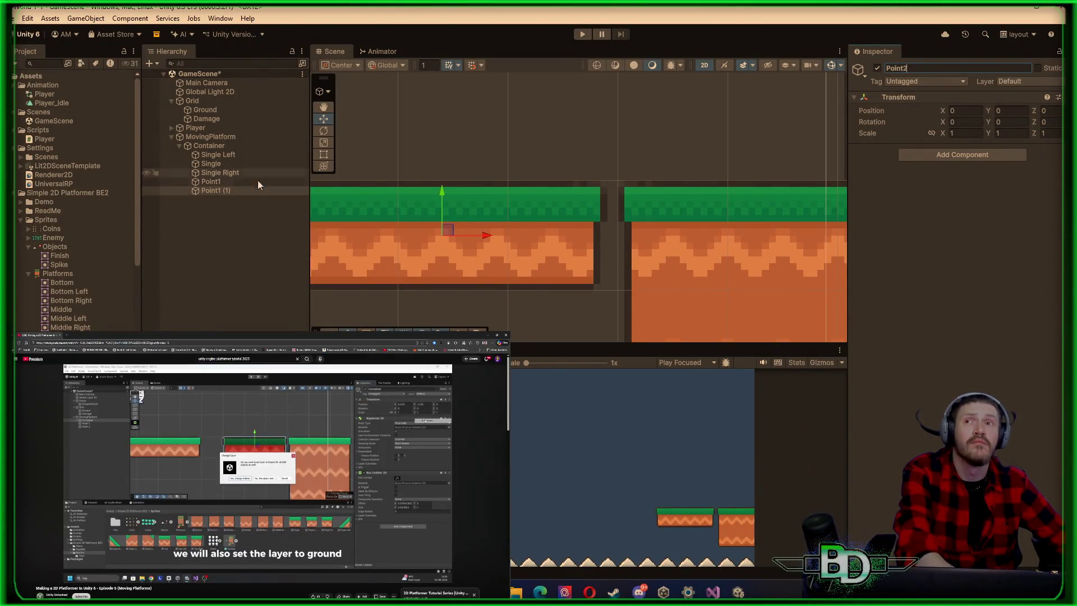
click(218, 194)
Delete Point2 and undo the Container's position change
click(216, 175)
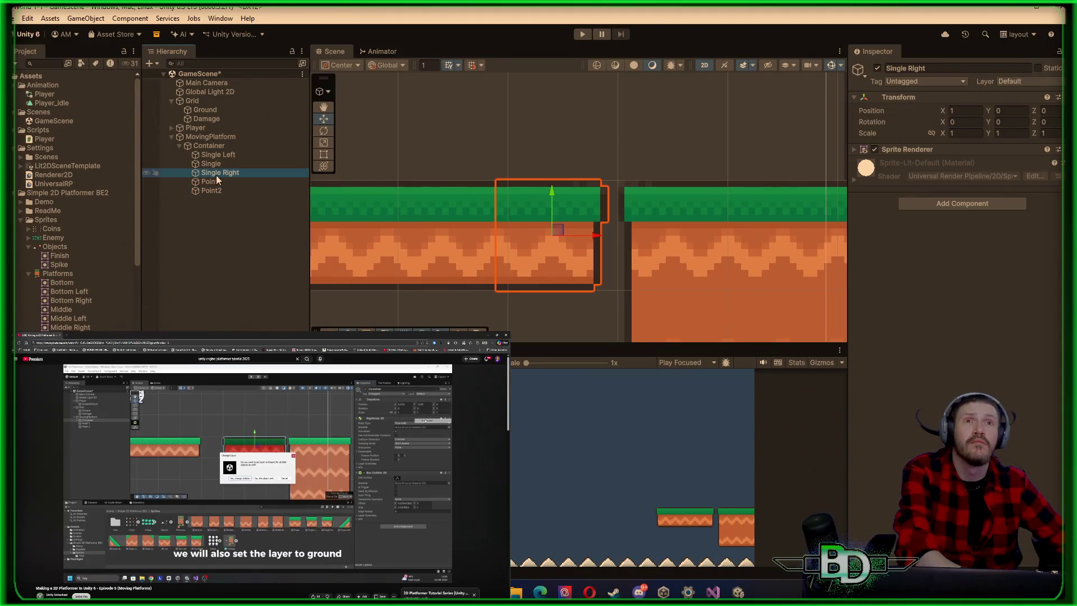
click(218, 185)
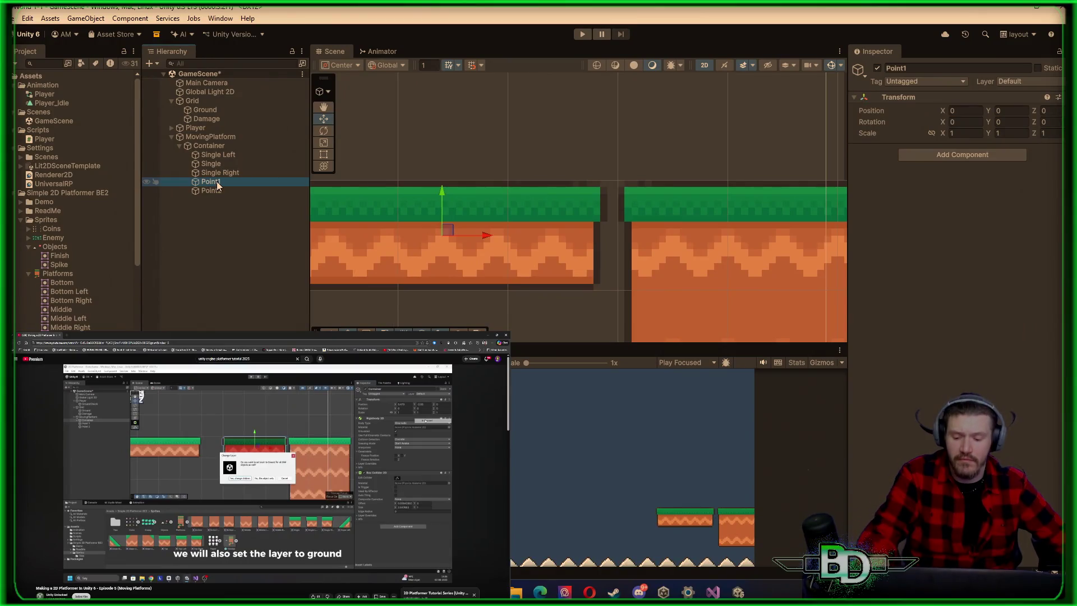
click(227, 191)
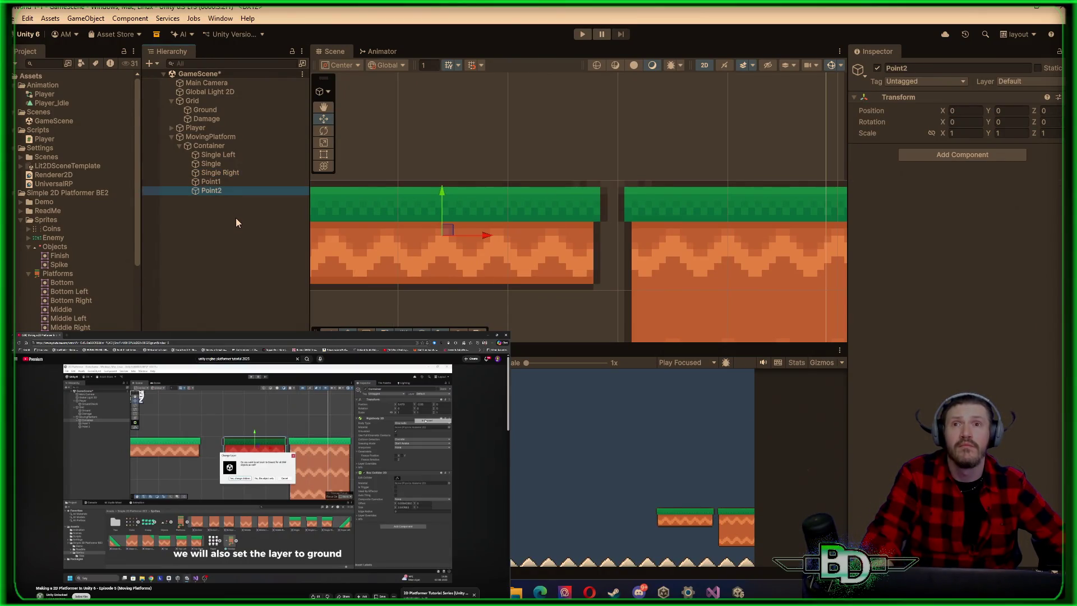
key(Delete)
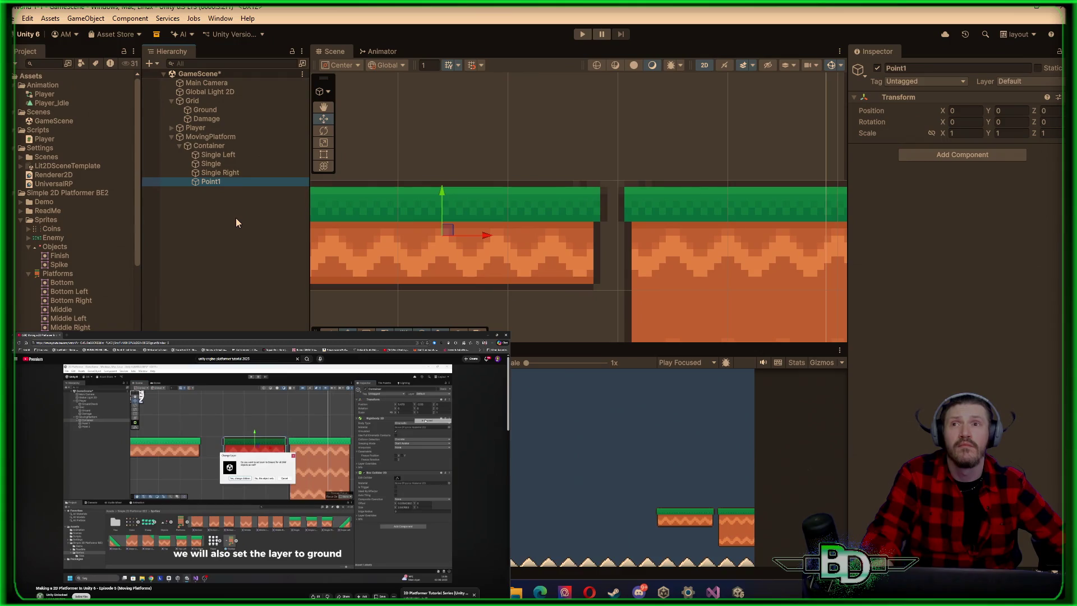
key(ctrl+z)
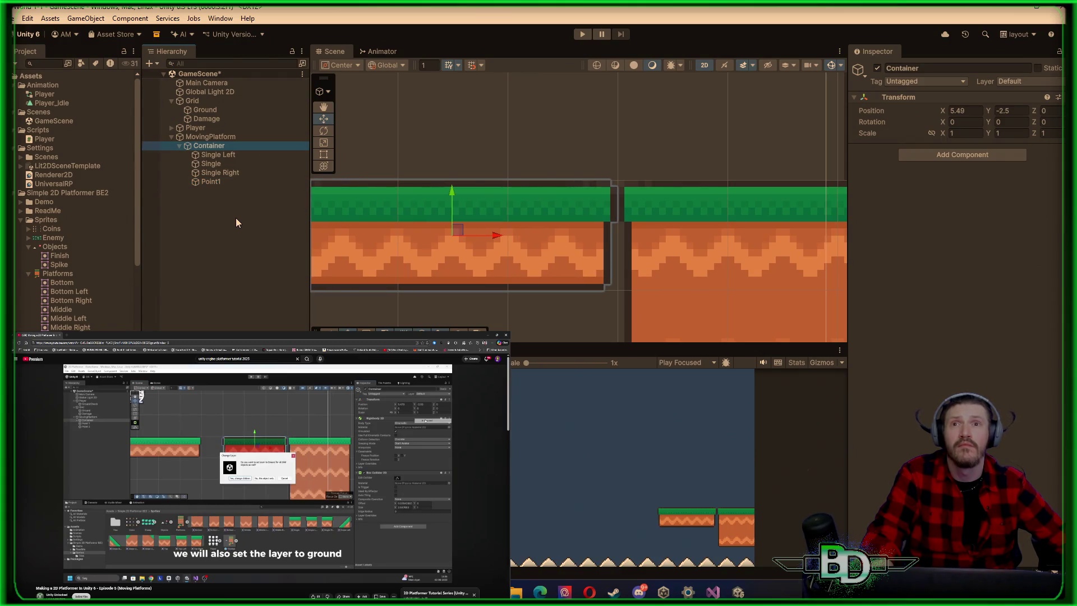
Delete the Point1 object from Container
scroll(536, 220, down, 2)
mouse_move(536, 219)
mouse_down()
mouse_move(516, 223)
mouse_move(818, 227)
mouse_up()
key(Left)
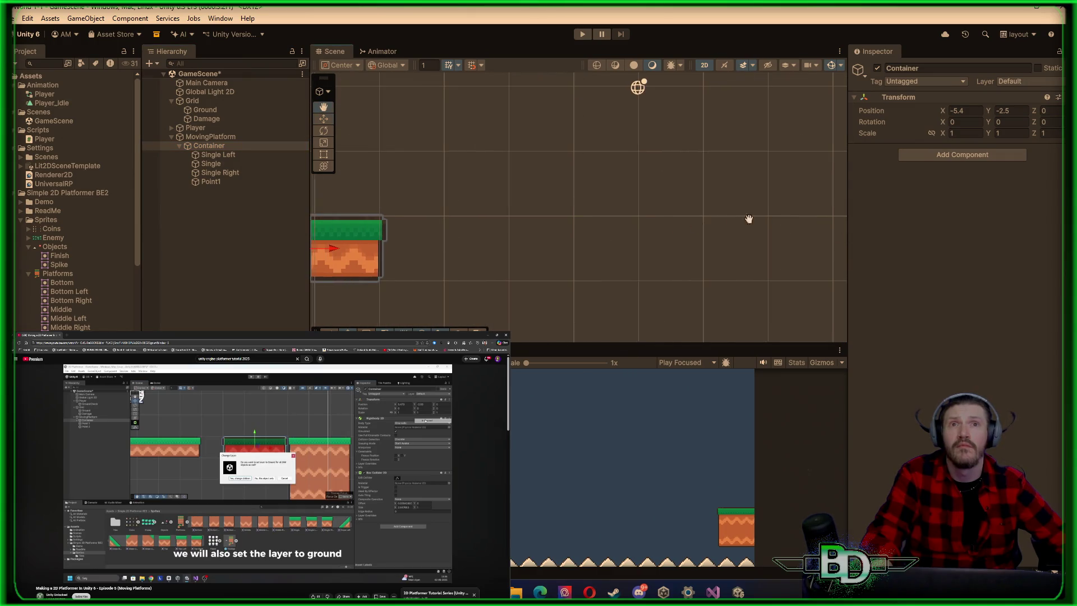
key(w)
click(222, 181)
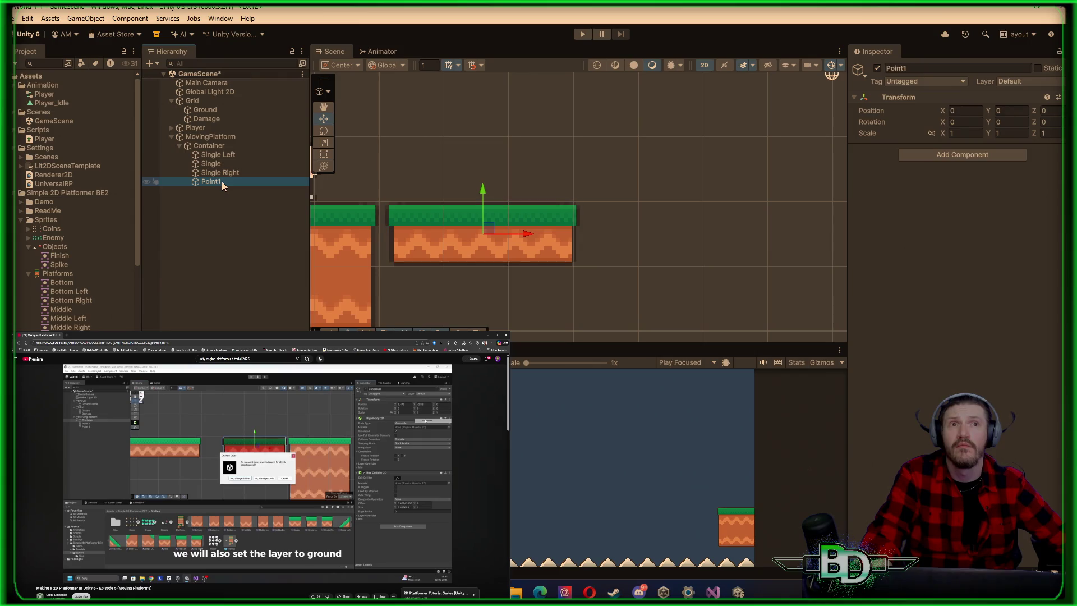
right_click(221, 180)
click(247, 195)
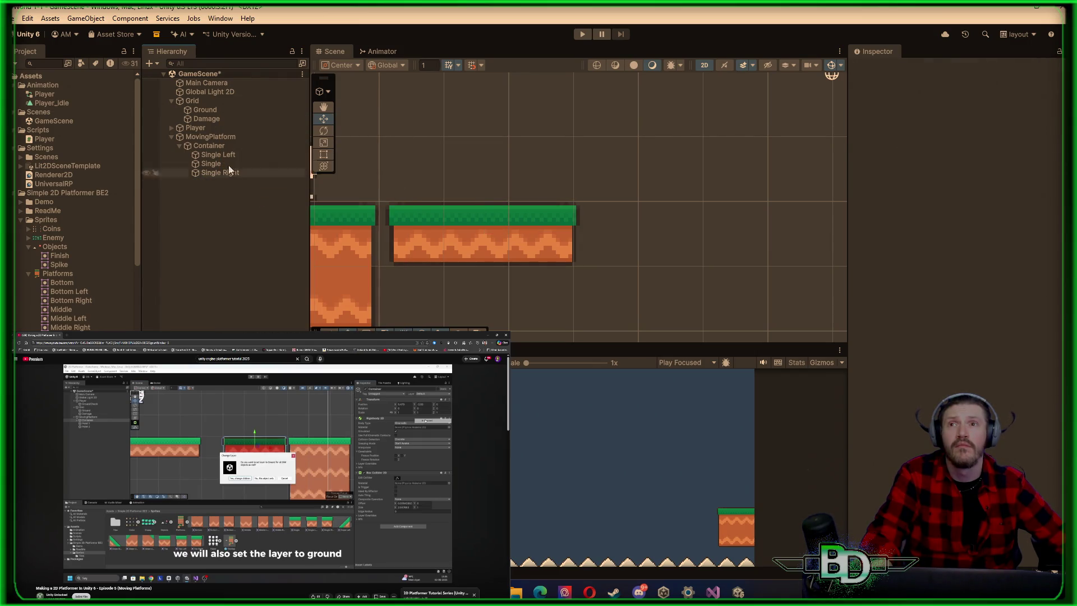
Undo a stray empty child under MovingPlatform, then create an empty GameObject inside Container
click(210, 137)
right_click(212, 138)
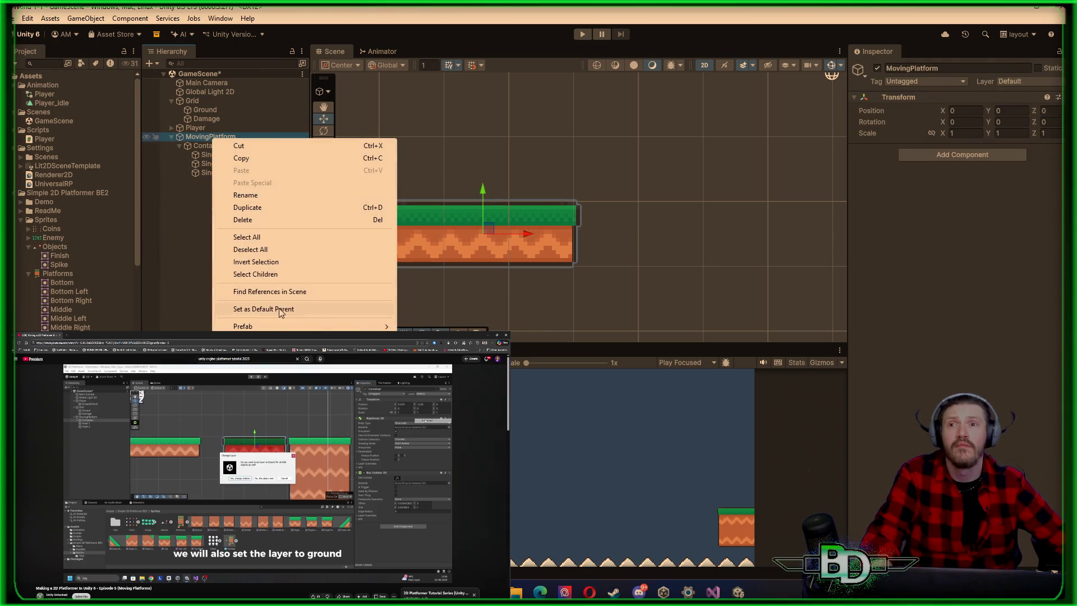
click(250, 343)
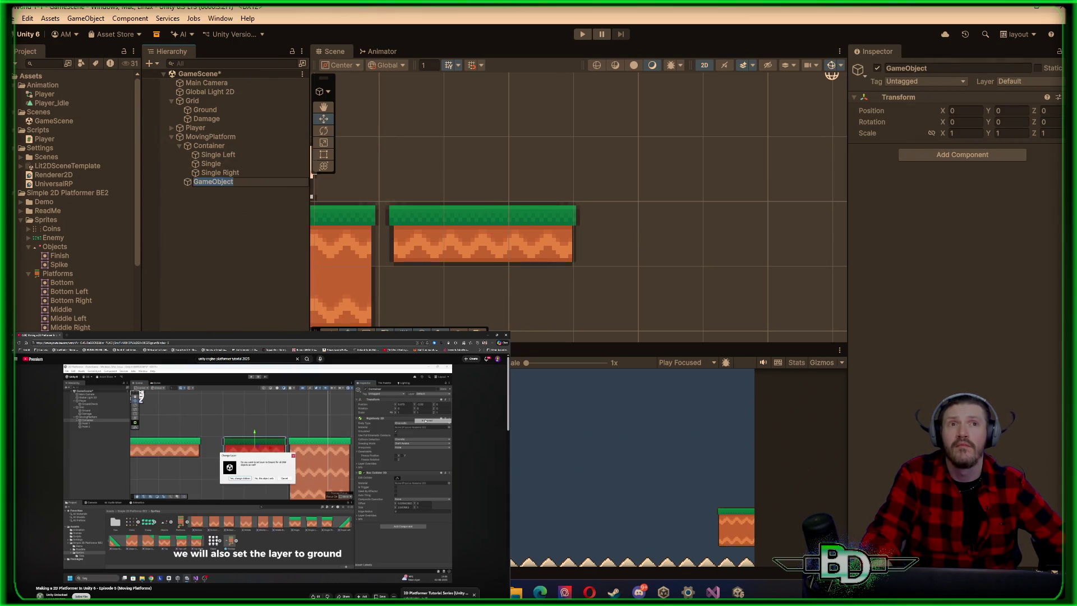
key(ctrl+z)
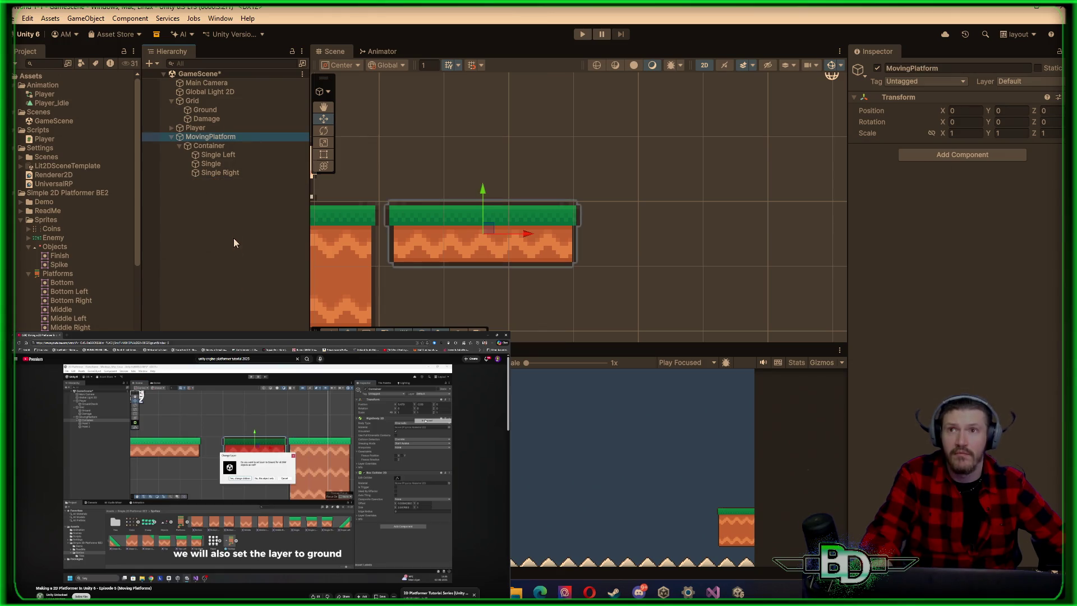
click(213, 147)
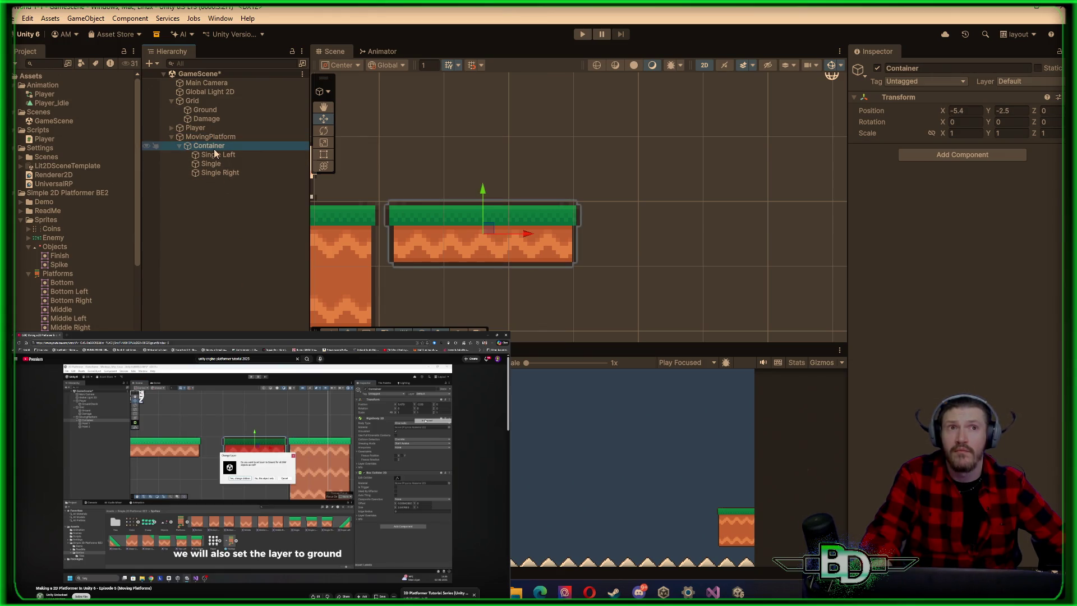
right_click(215, 151)
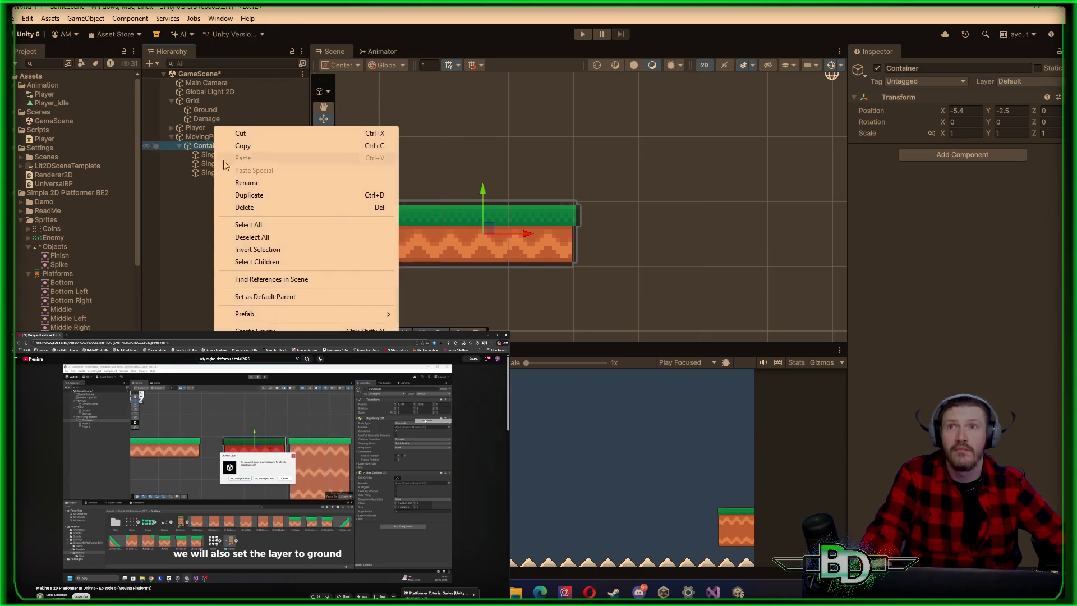
click(253, 331)
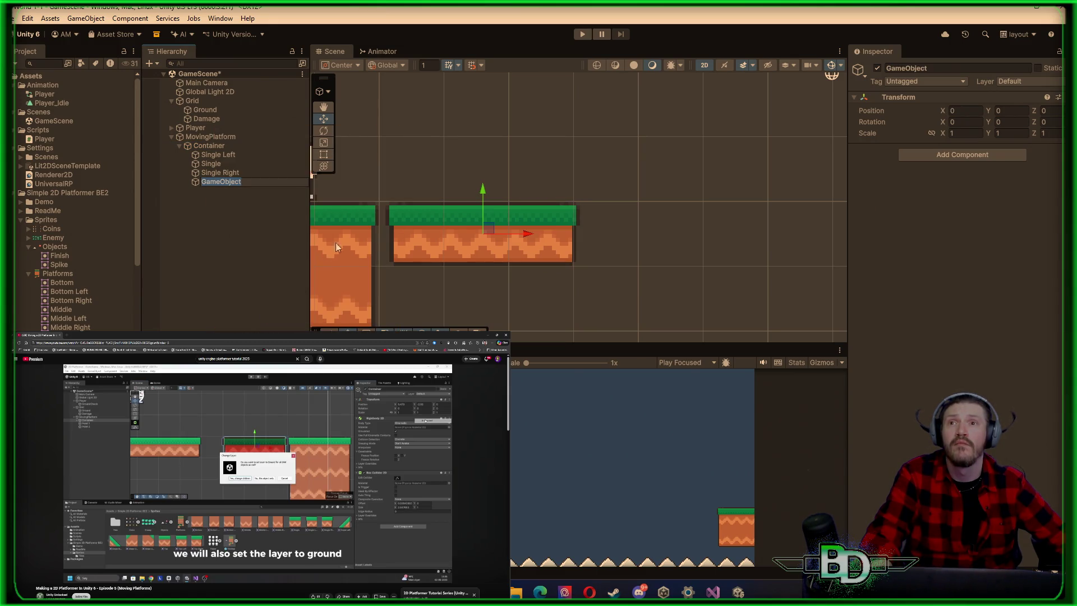
scroll(653, 182, down, 5)
scroll(653, 183, up, 5)
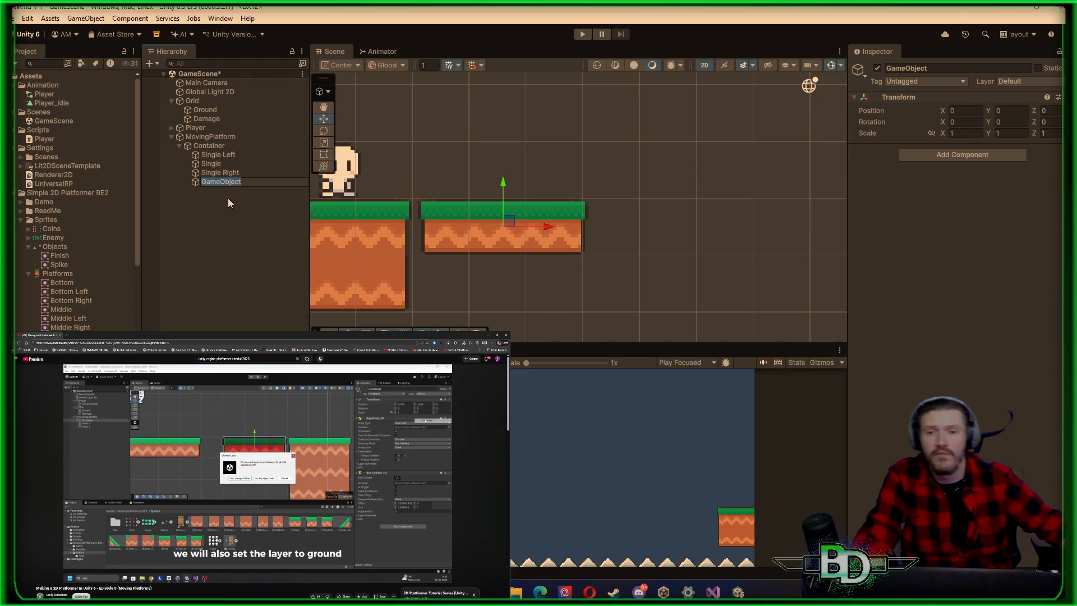
Scrub the reference tutorial video back to an earlier point
mouse_move(340, 569)
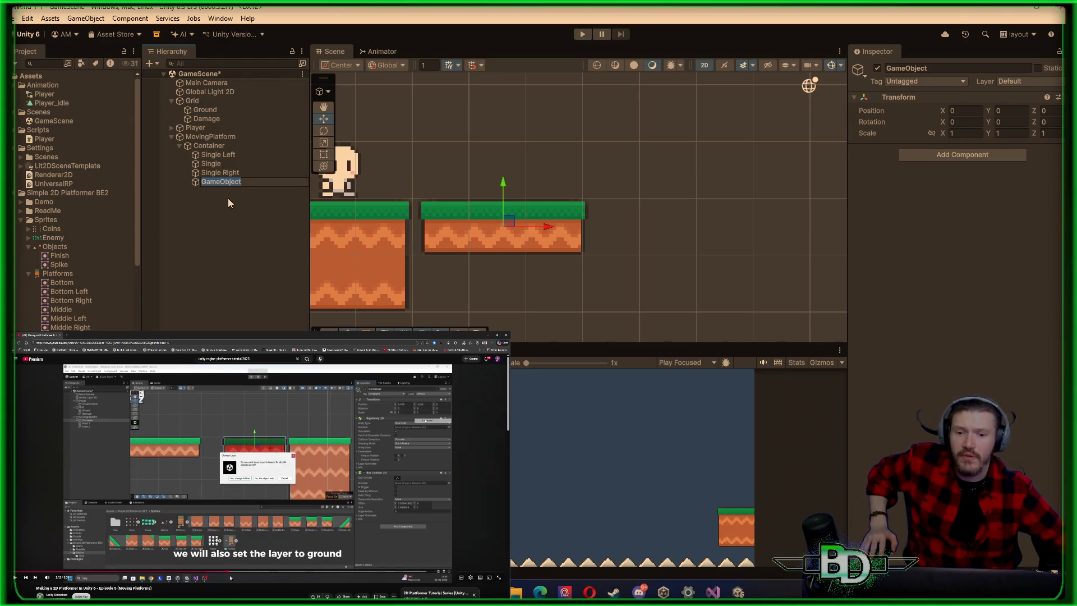
click(222, 571)
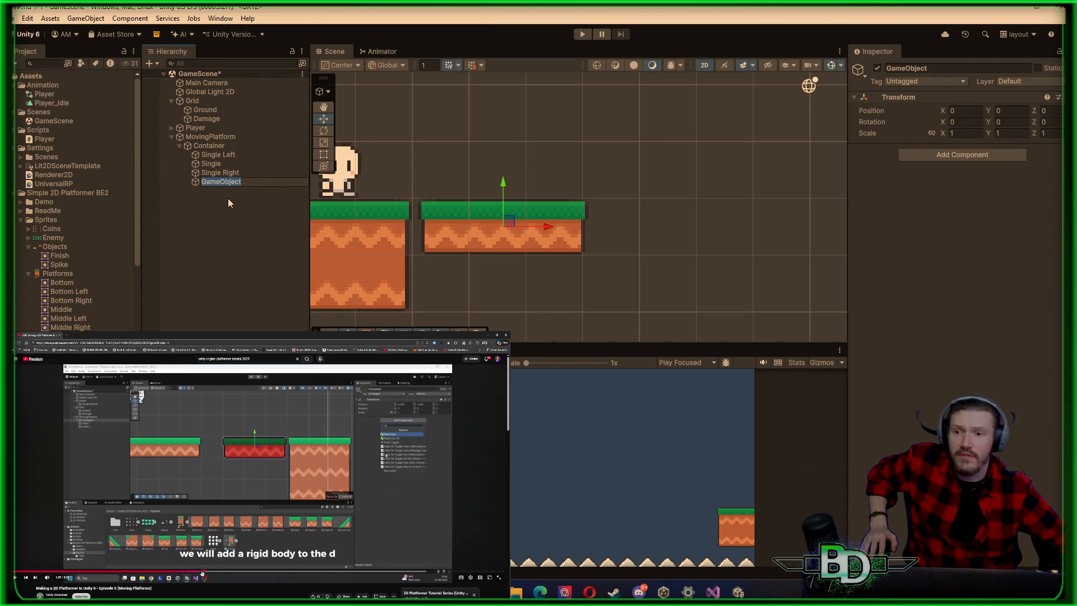
drag(202, 572, 145, 572)
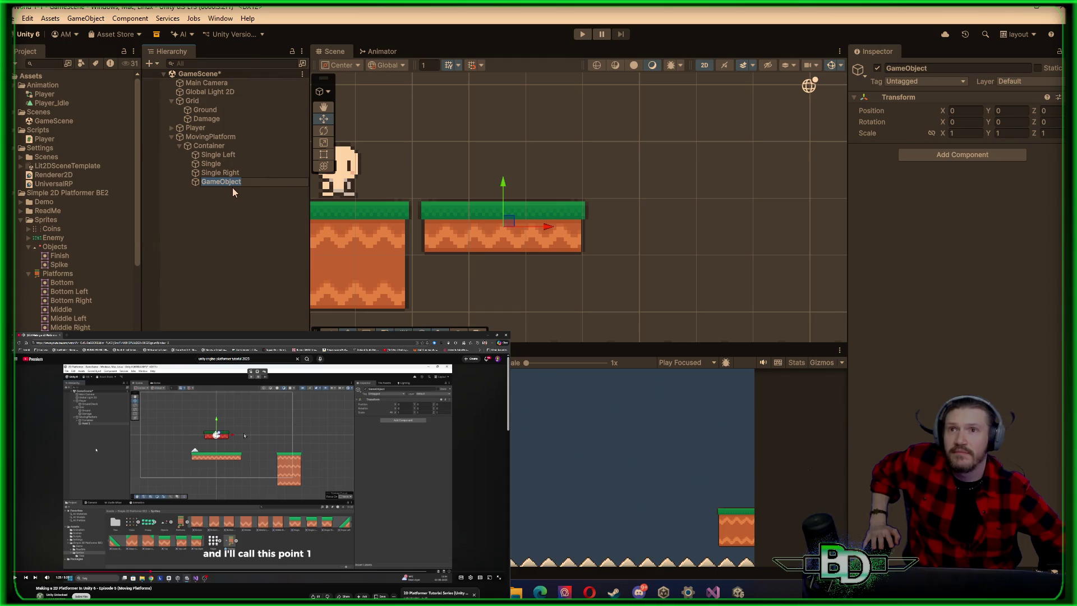
Undo the empty GameObject so Container holds only Single Left, Single and Single Right
key(ctrl+z)
right_click(212, 138)
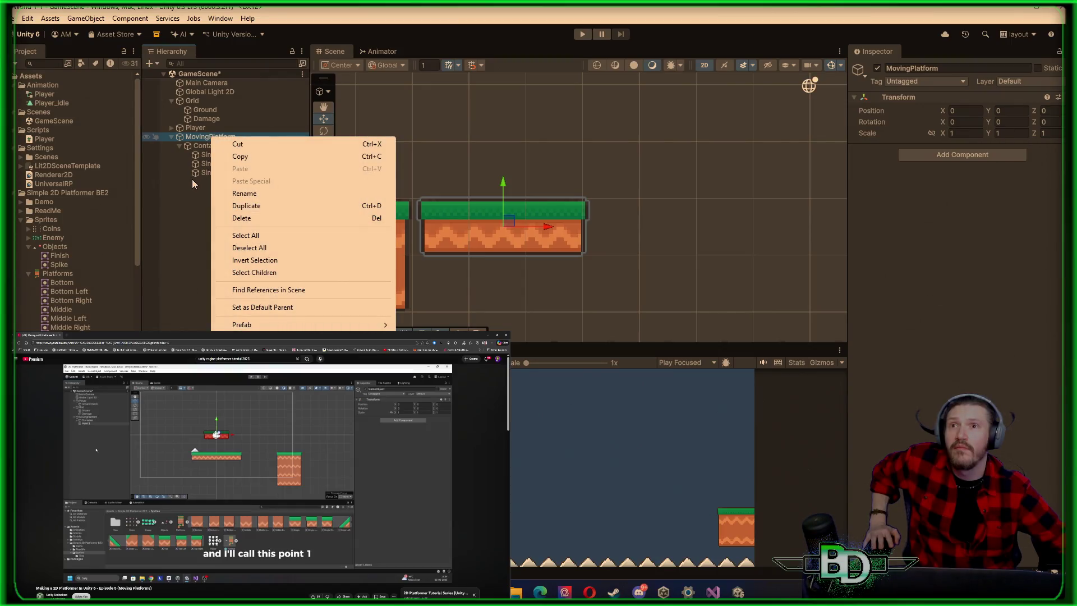
click(192, 184)
click(209, 145)
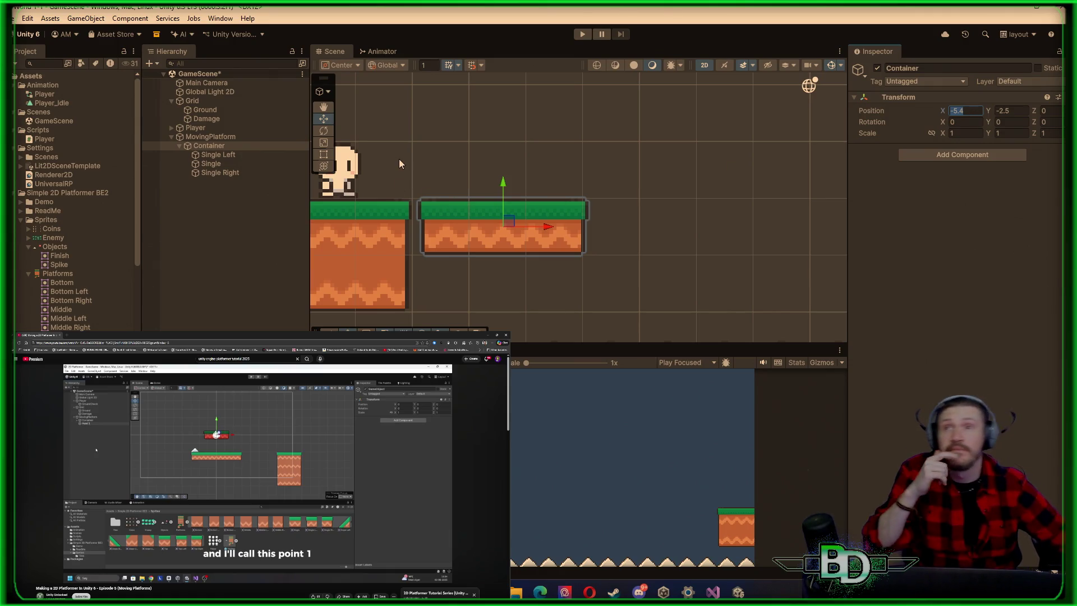
Create a new empty child of MovingPlatform named Point 1
click(232, 196)
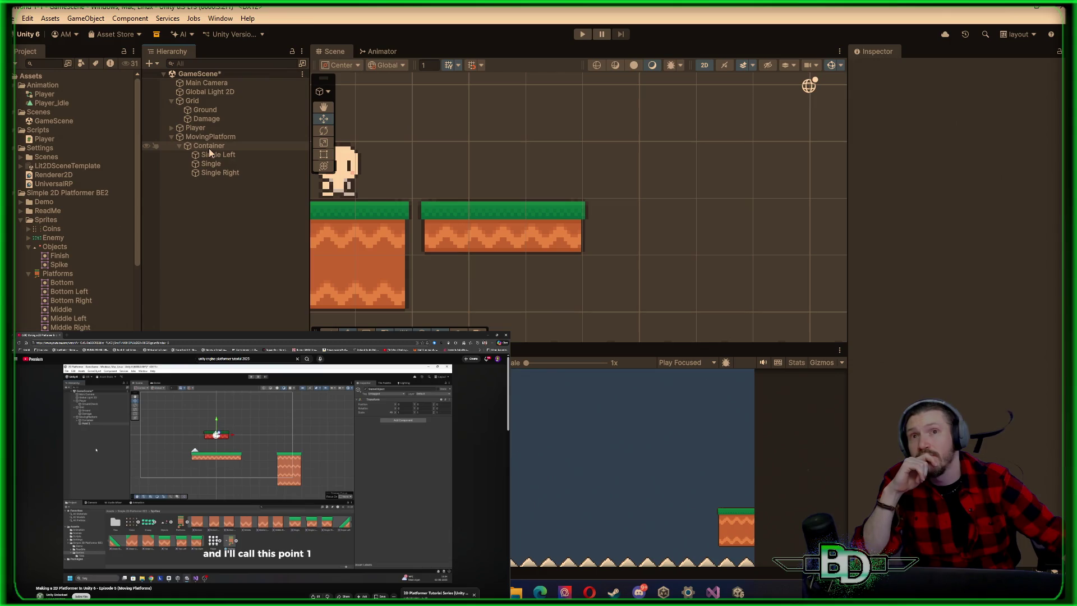
click(211, 137)
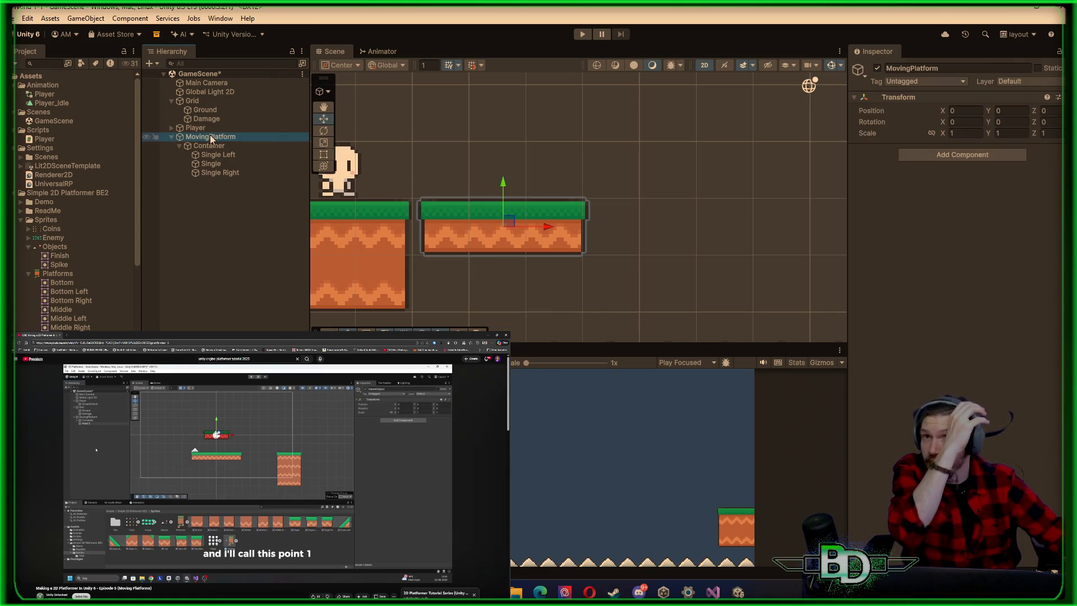
right_click(211, 138)
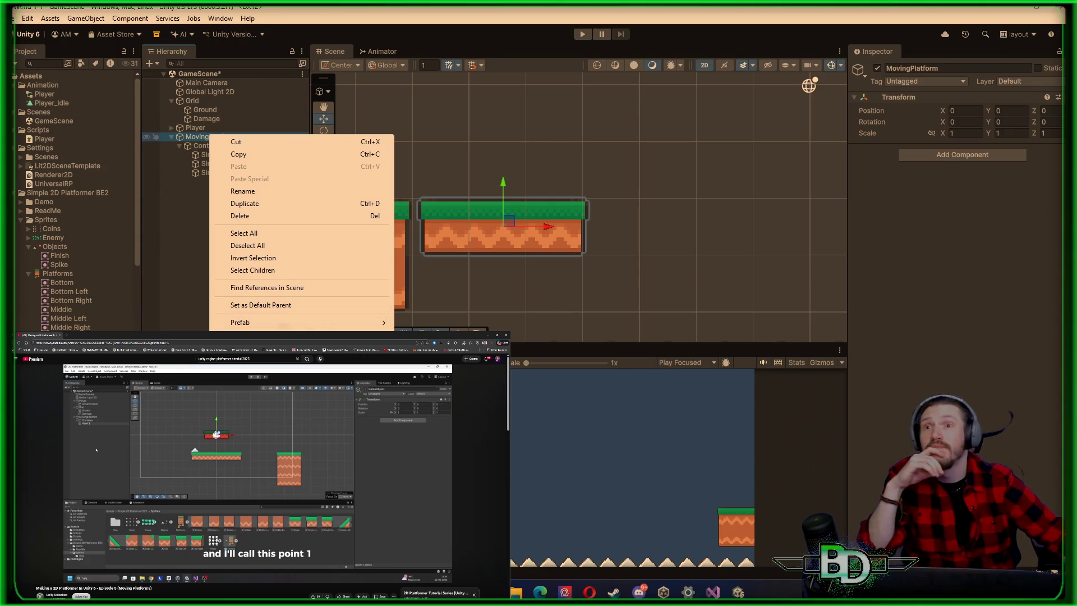
click(253, 339)
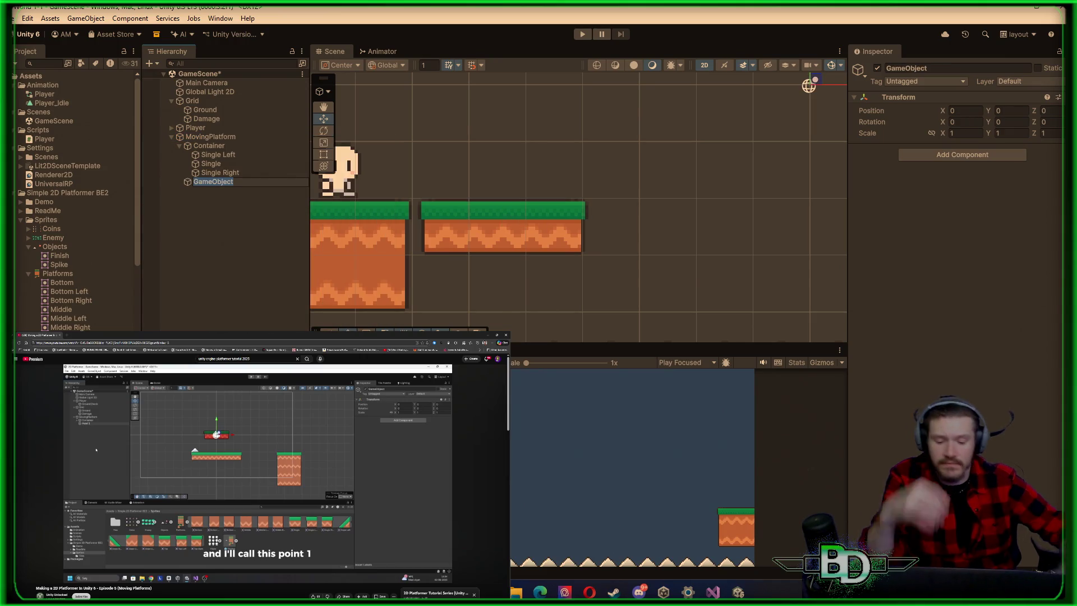
text(Point1)
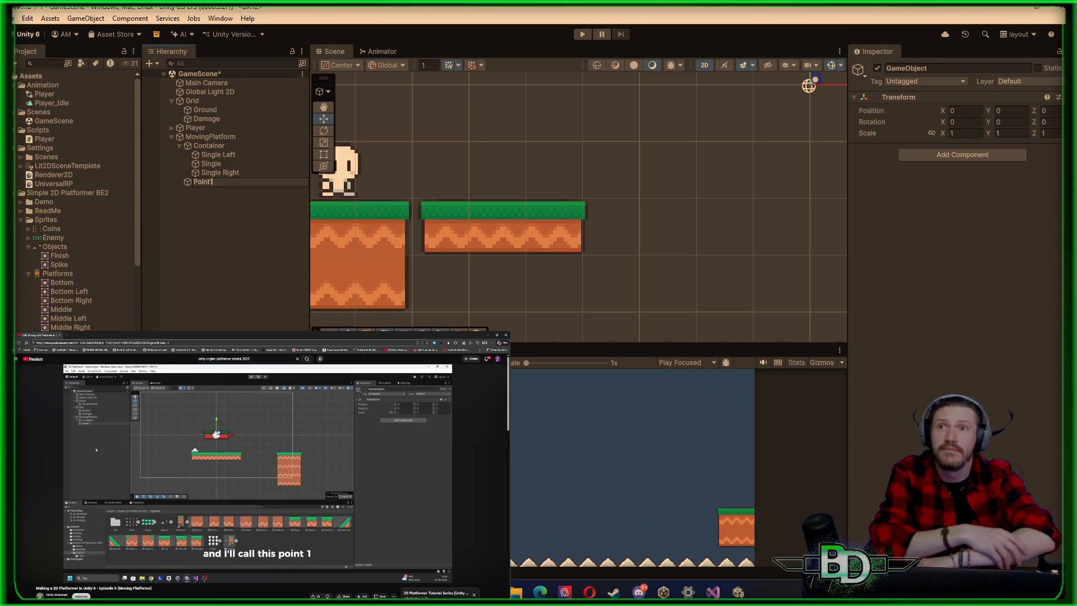
key(BackSpace)
text(1)
key(Return)
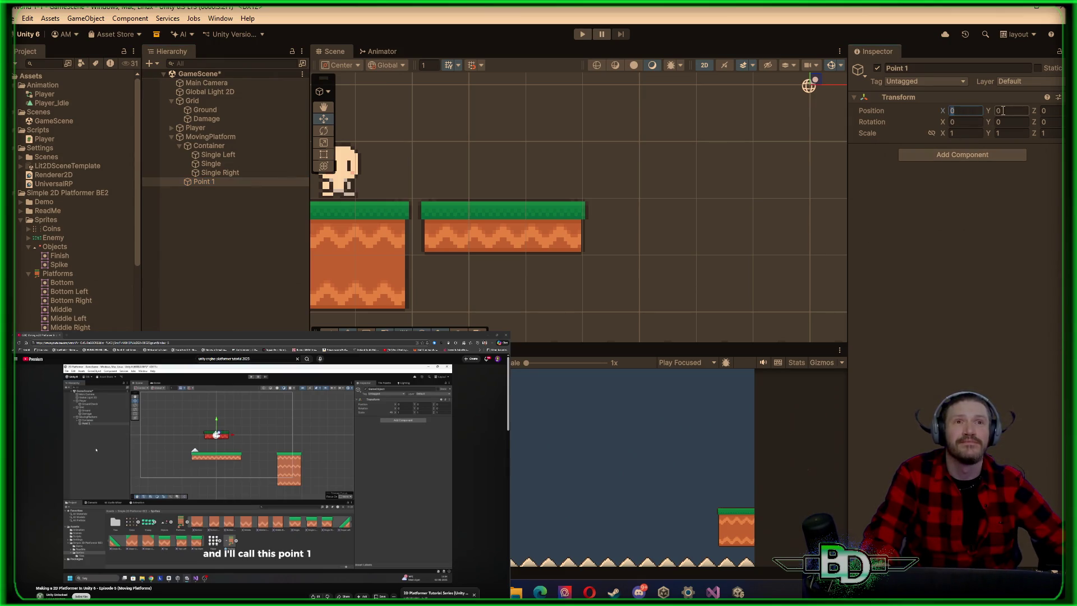
Set Point 1's position to X -5.4, Y -2.5
click(222, 147)
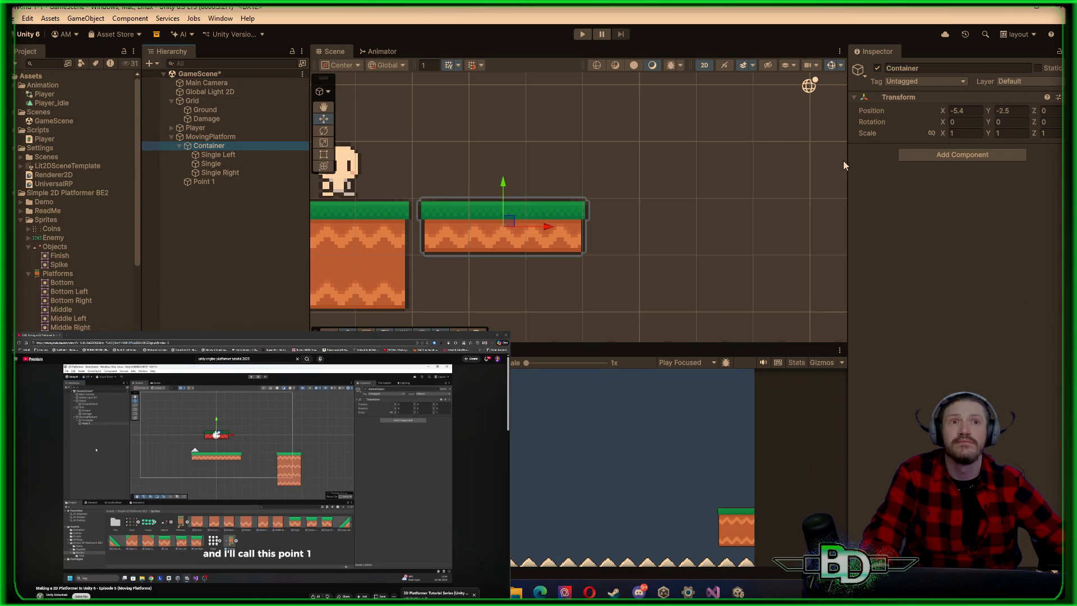
click(215, 182)
click(965, 111)
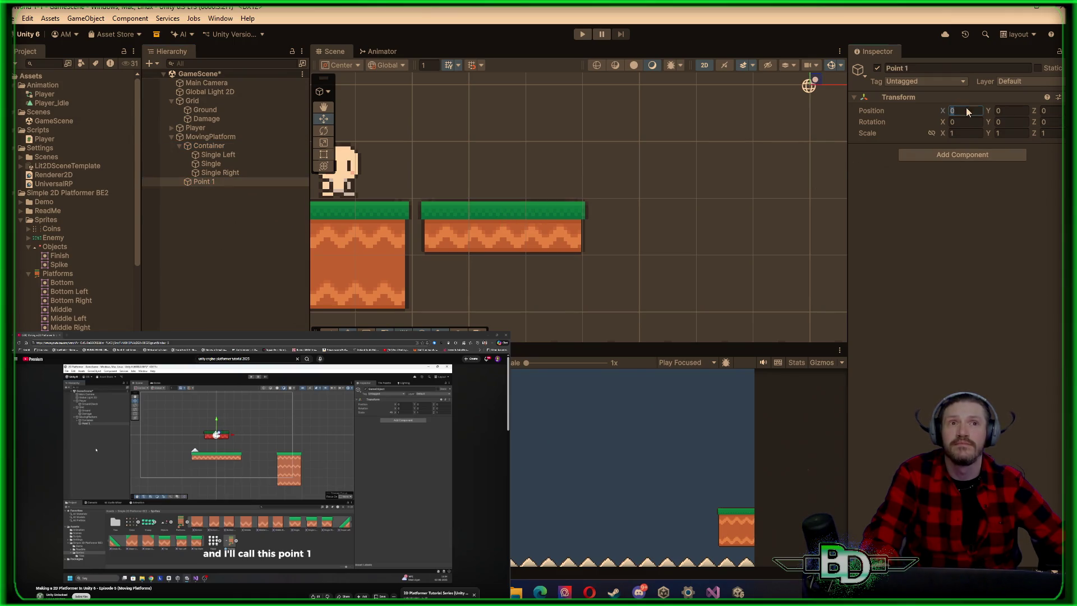
text(-5.4)
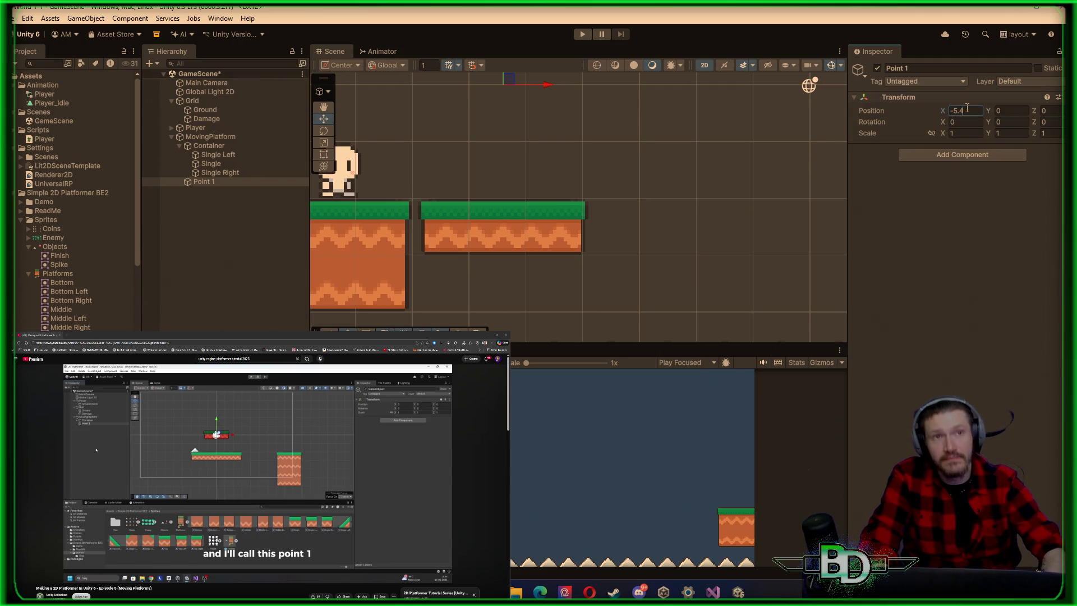
key(Tab)
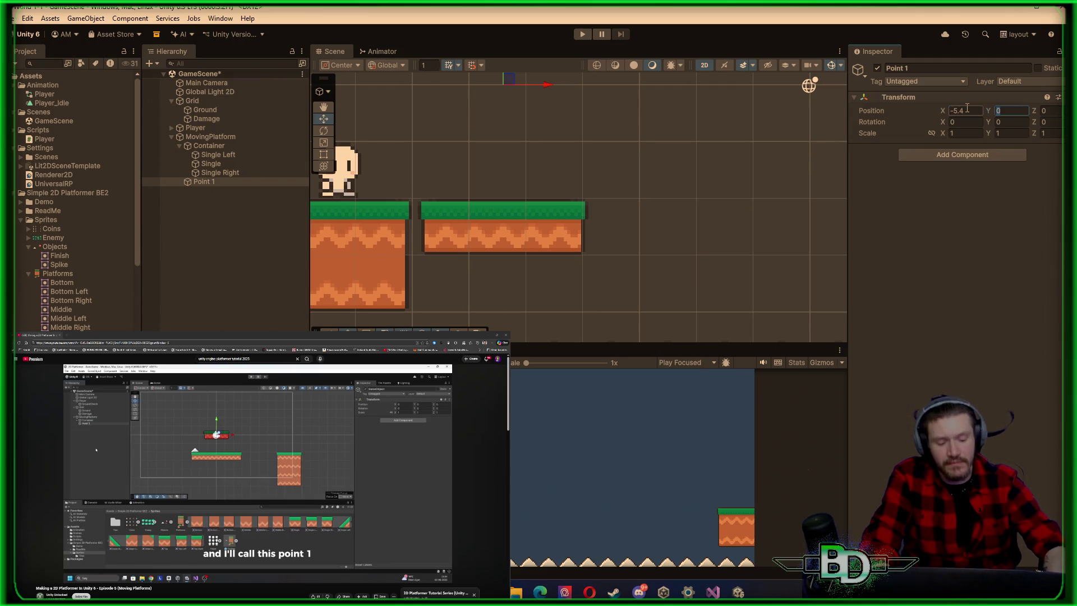
text(-2.5)
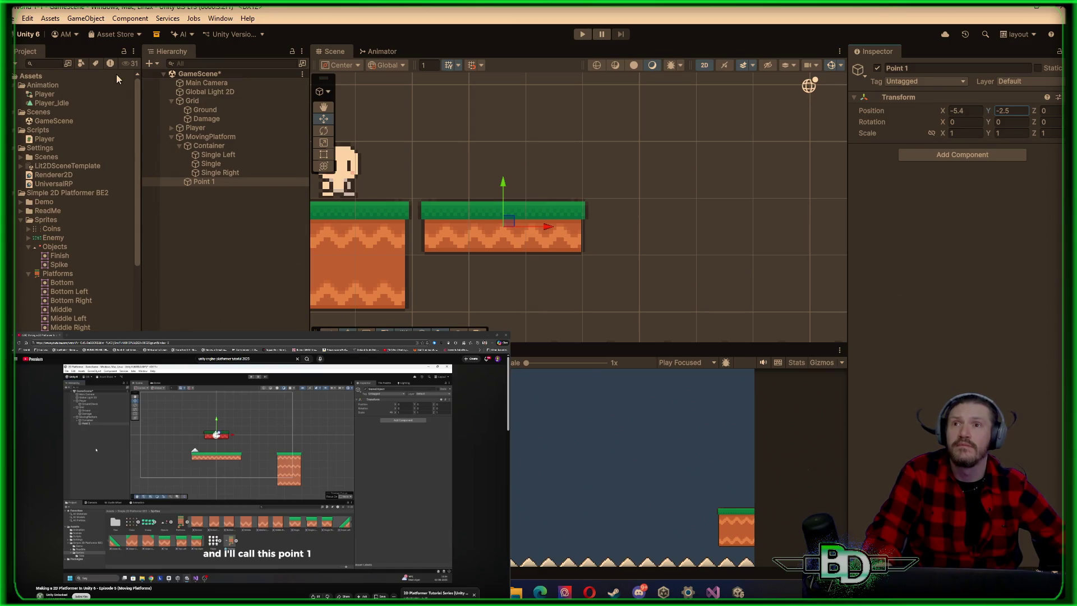
Duplicate Point 1, rename the copy Point 2, and set its X position to 5.4
click(197, 183)
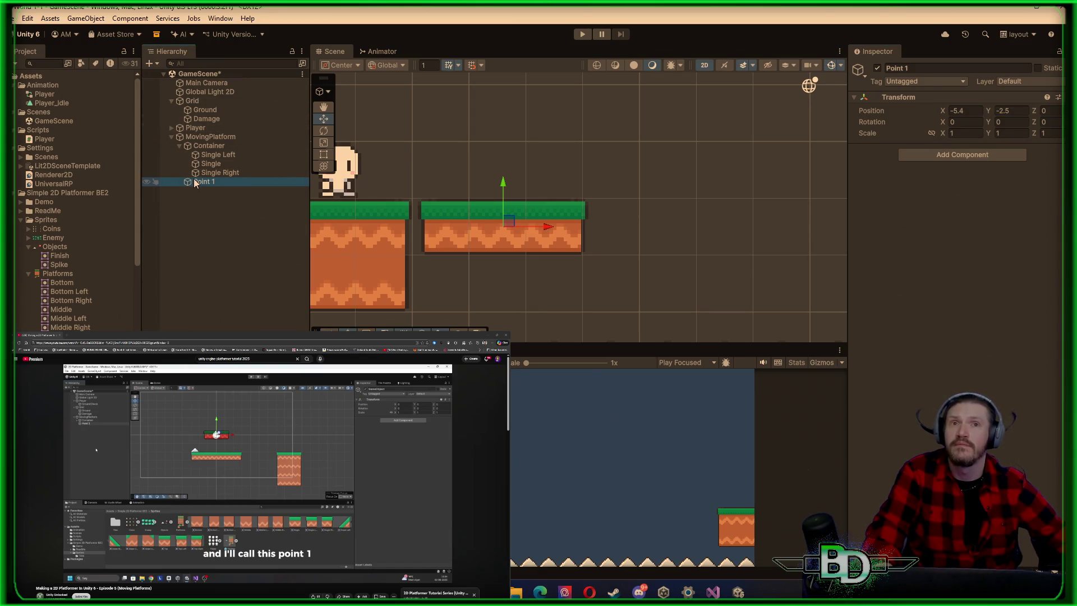
right_click(212, 181)
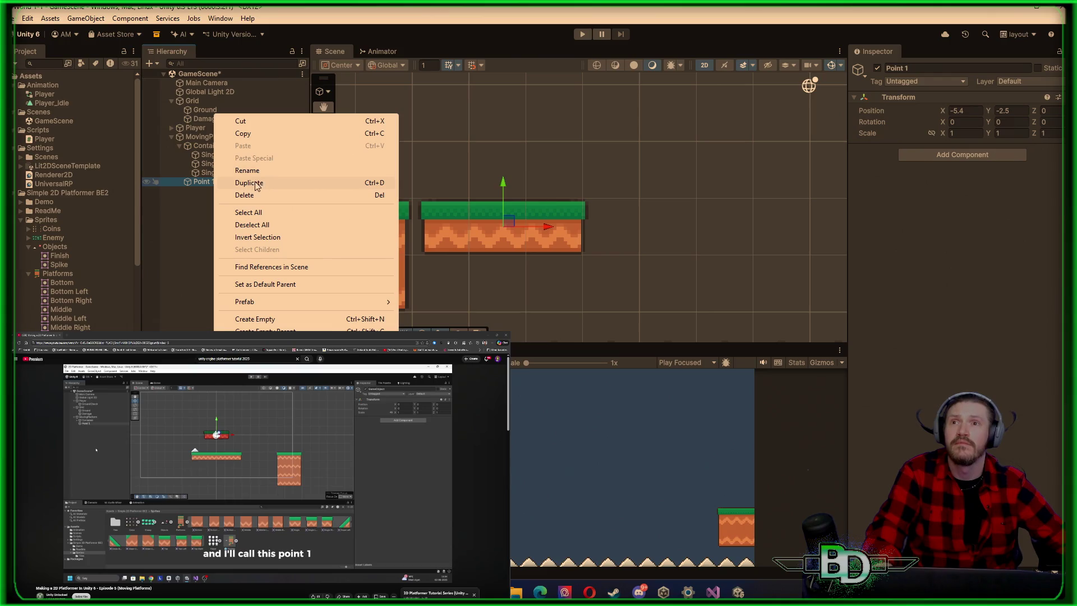
click(249, 183)
click(943, 68)
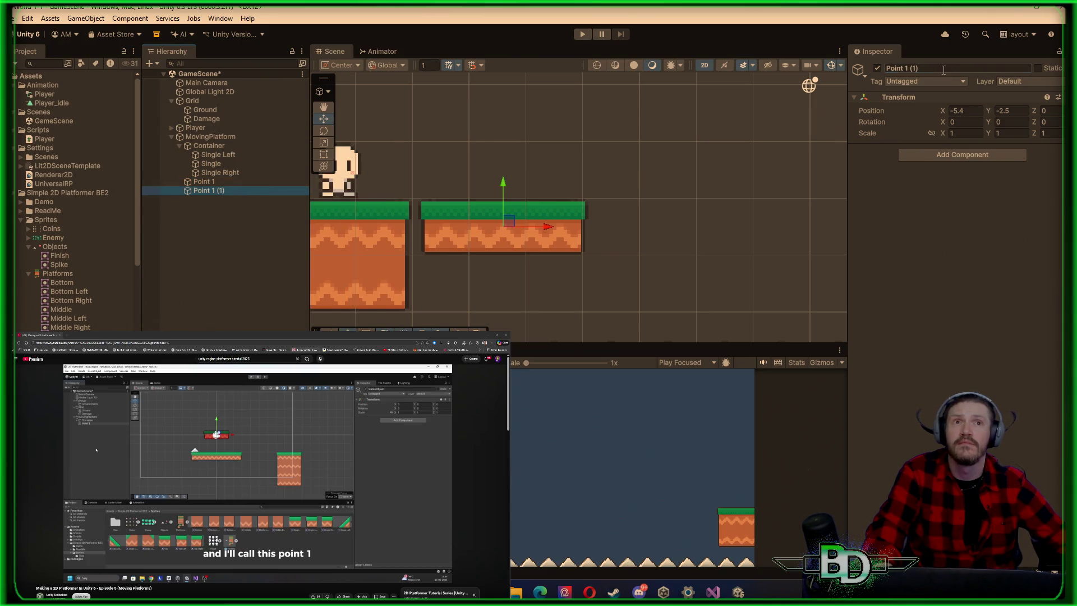
key(BackSpace)
key(BackSpace)
key(BackSpace)
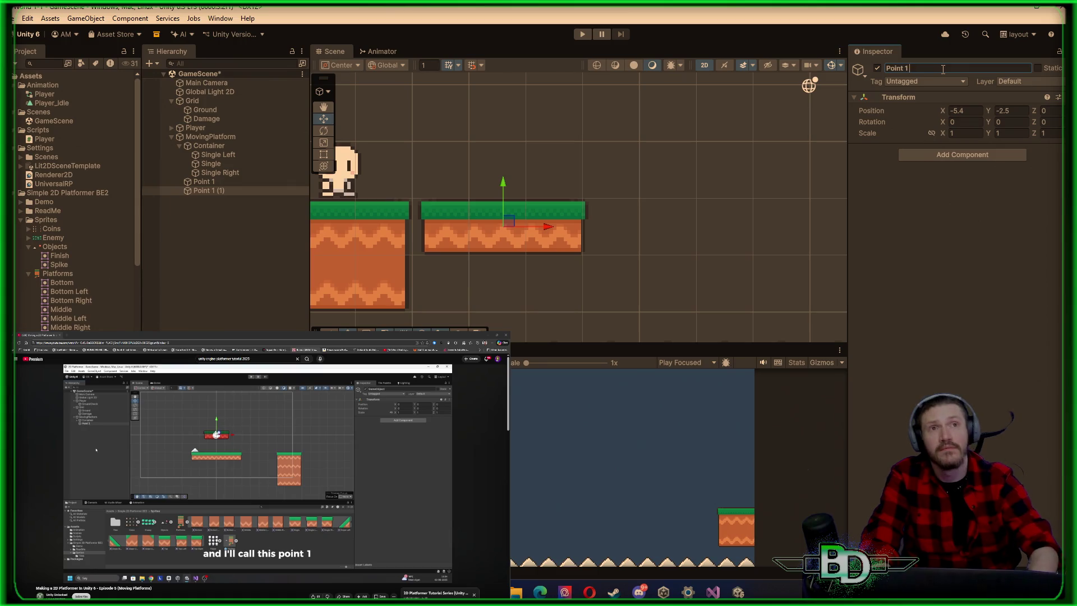
text(2)
key(Return)
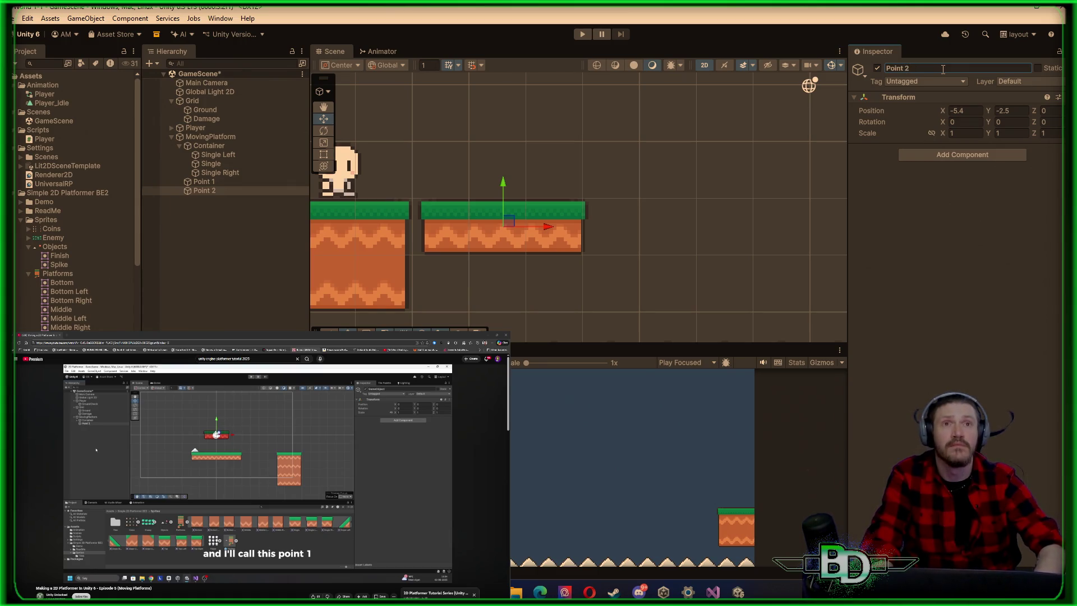
click(956, 111)
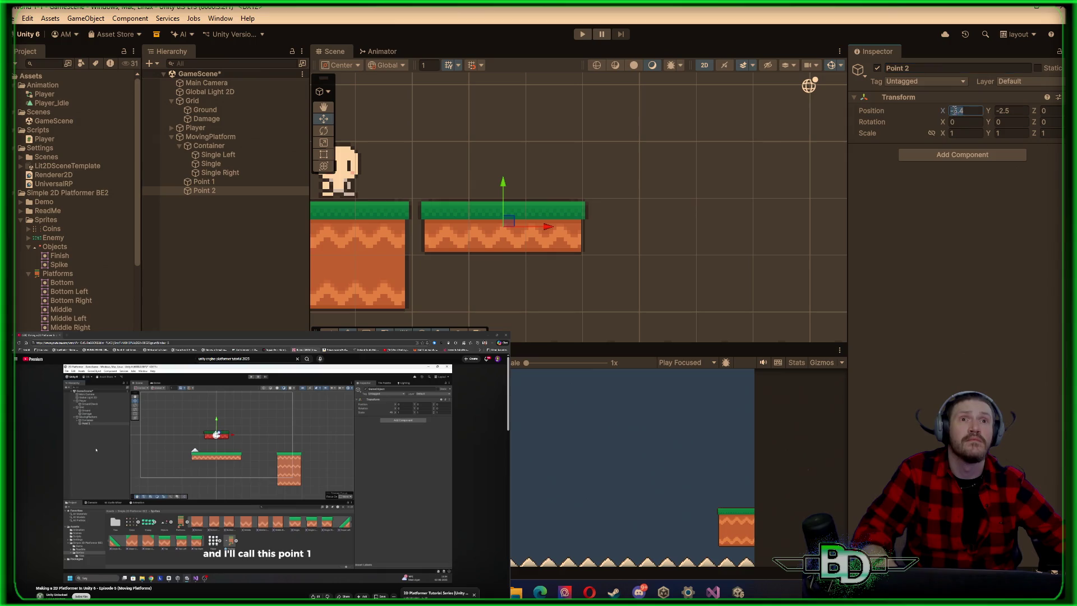
text(5.4)
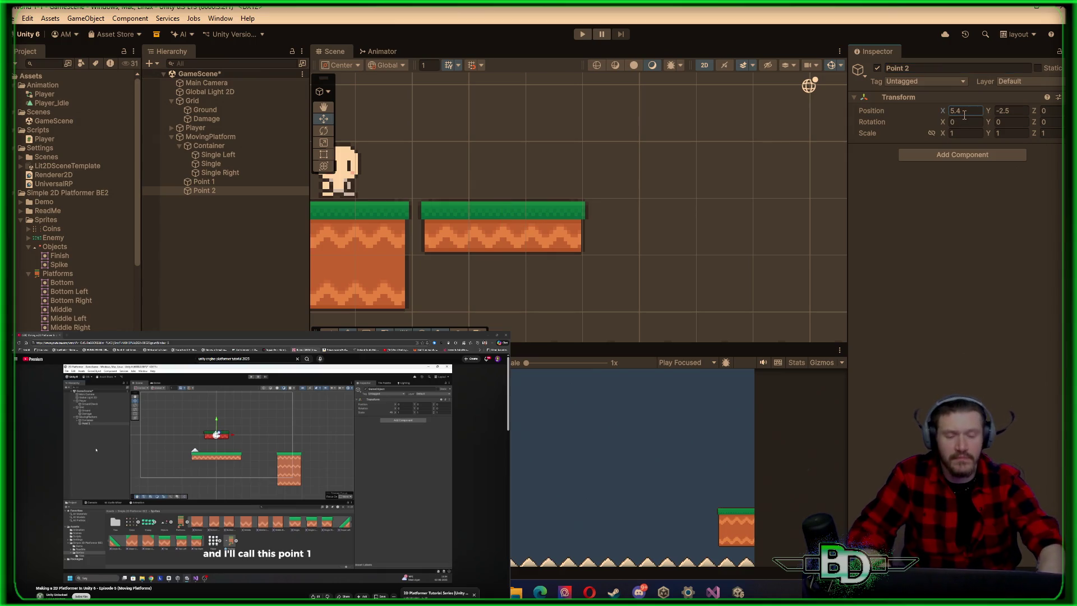
Check where Point 1 and Point 2 sit in the scene, then select Container
click(777, 188)
scroll(777, 191, down, 5)
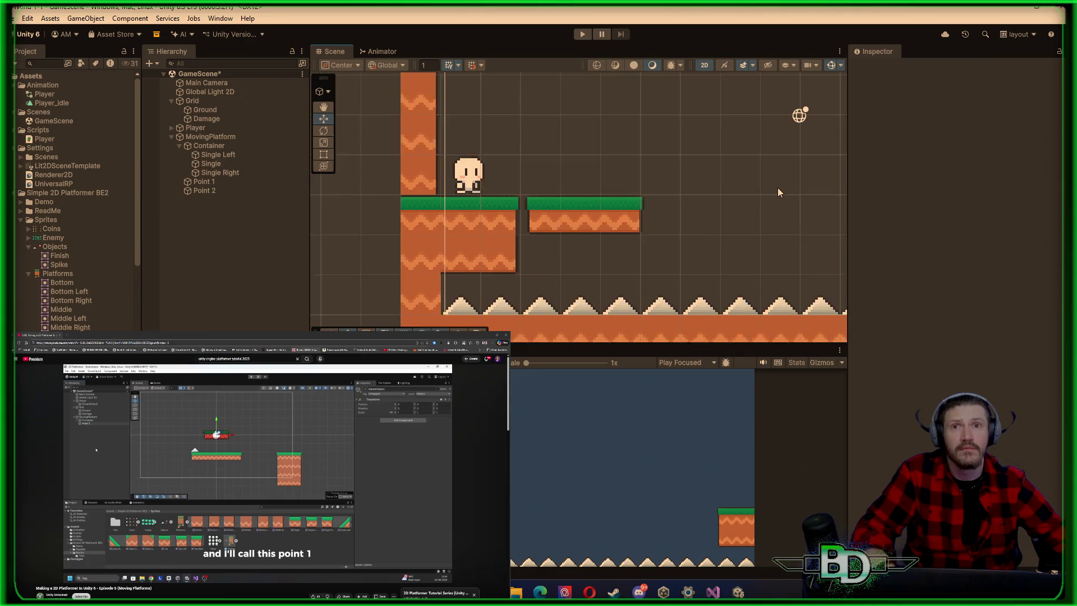
scroll(539, 191, down, 2)
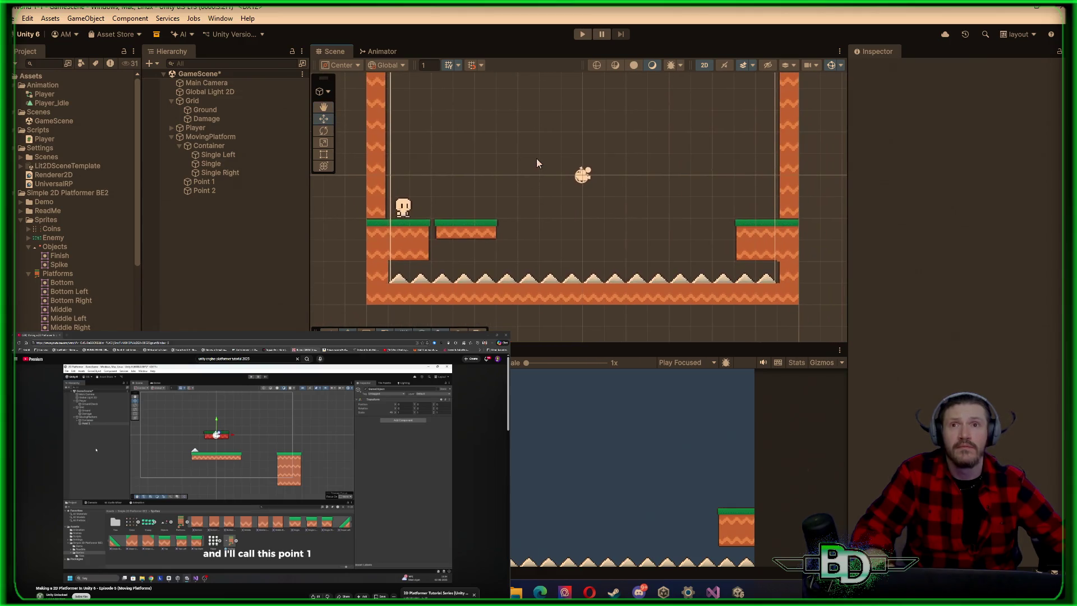
click(204, 182)
click(211, 191)
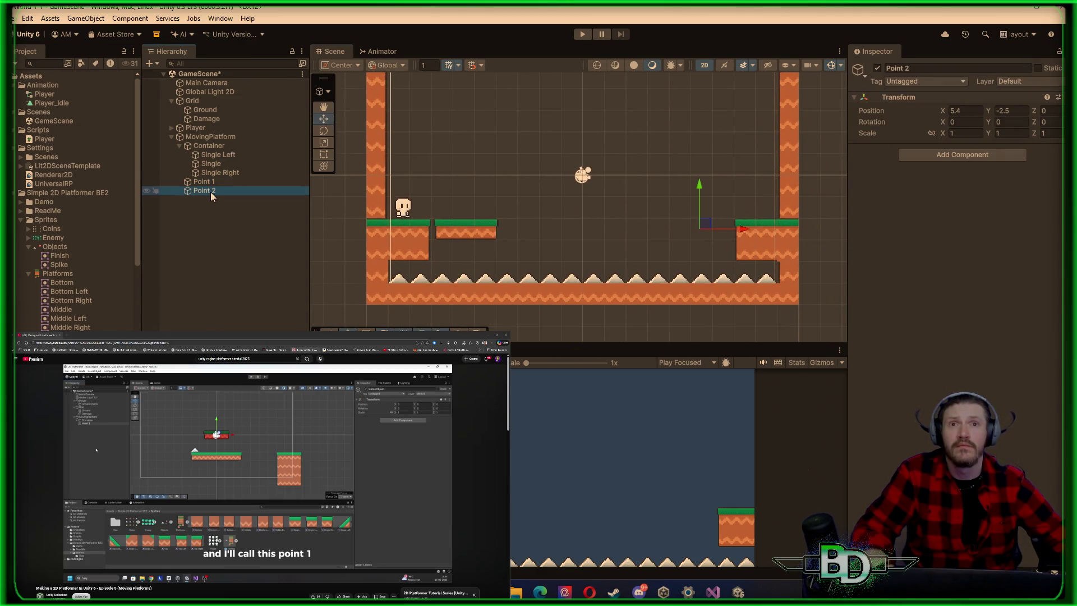
click(213, 147)
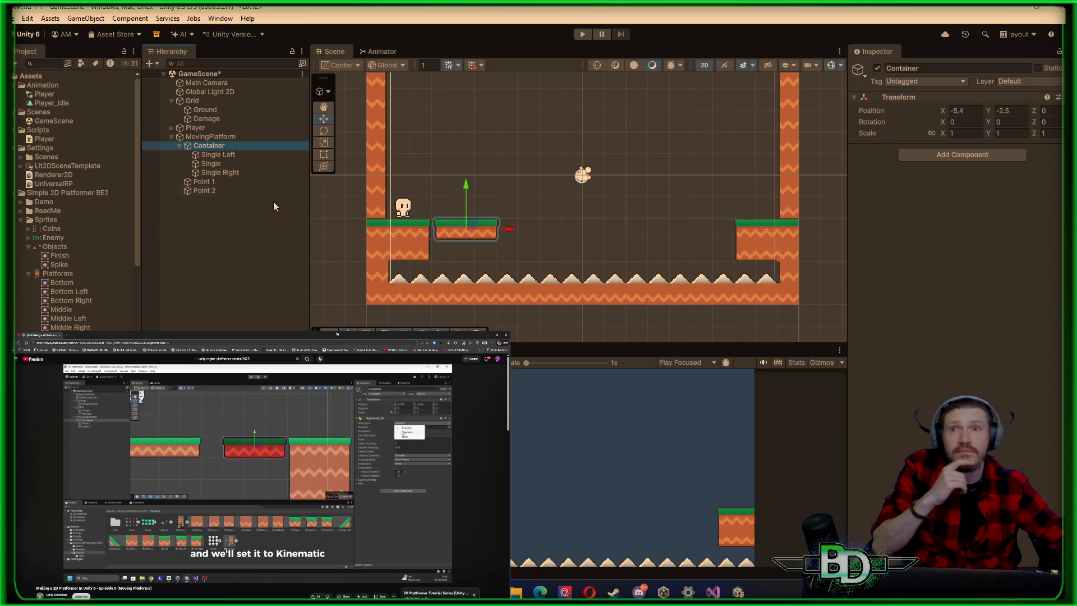
right_click(228, 150)
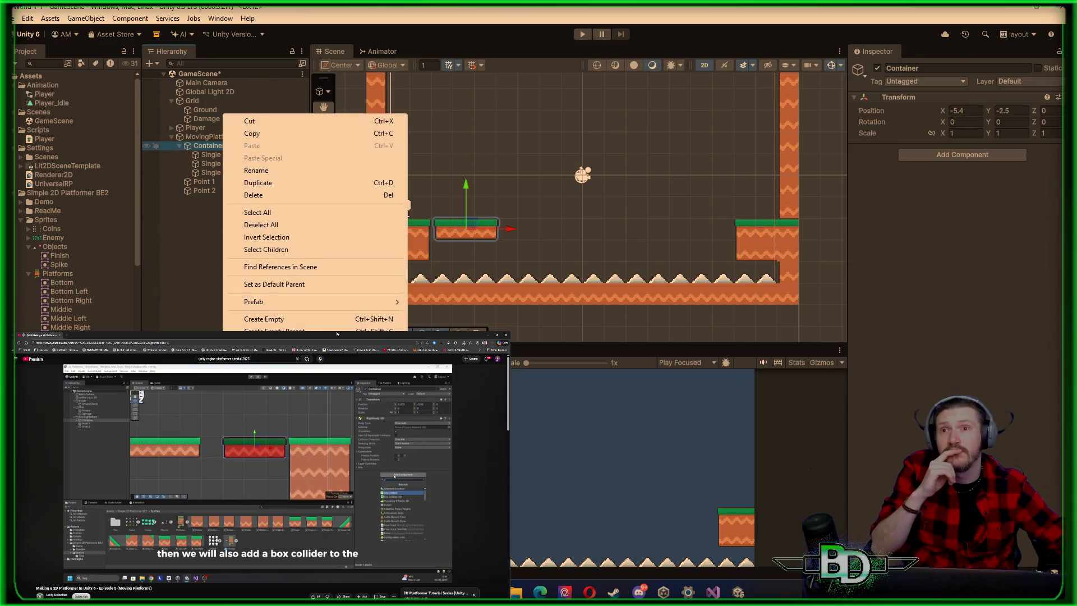
Add a Rigidbody 2D to Container with Body Type set to Kinematic
click(981, 211)
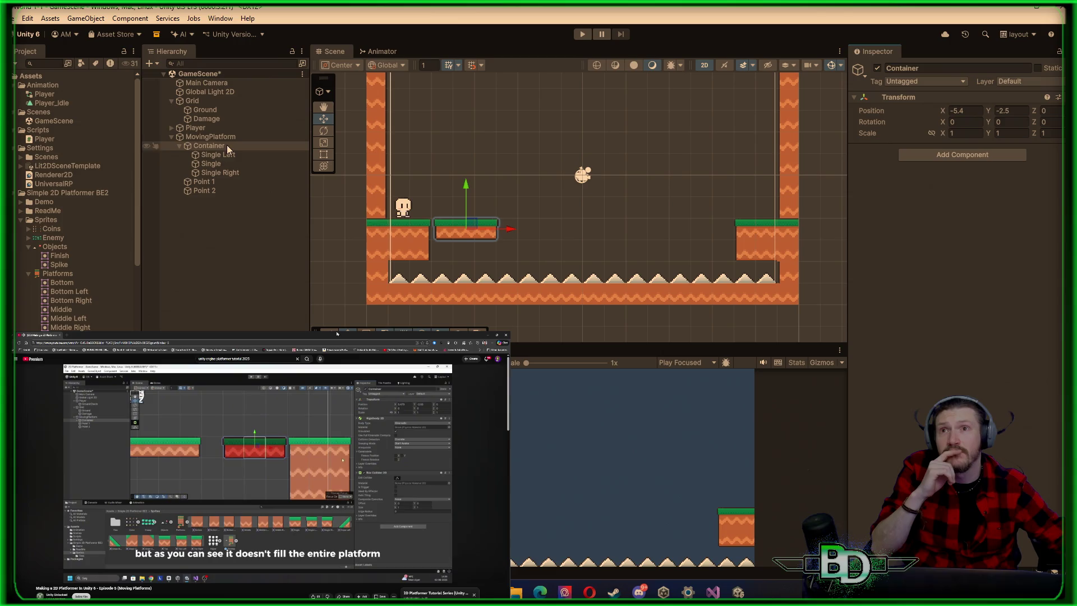
click(939, 156)
text(rigi)
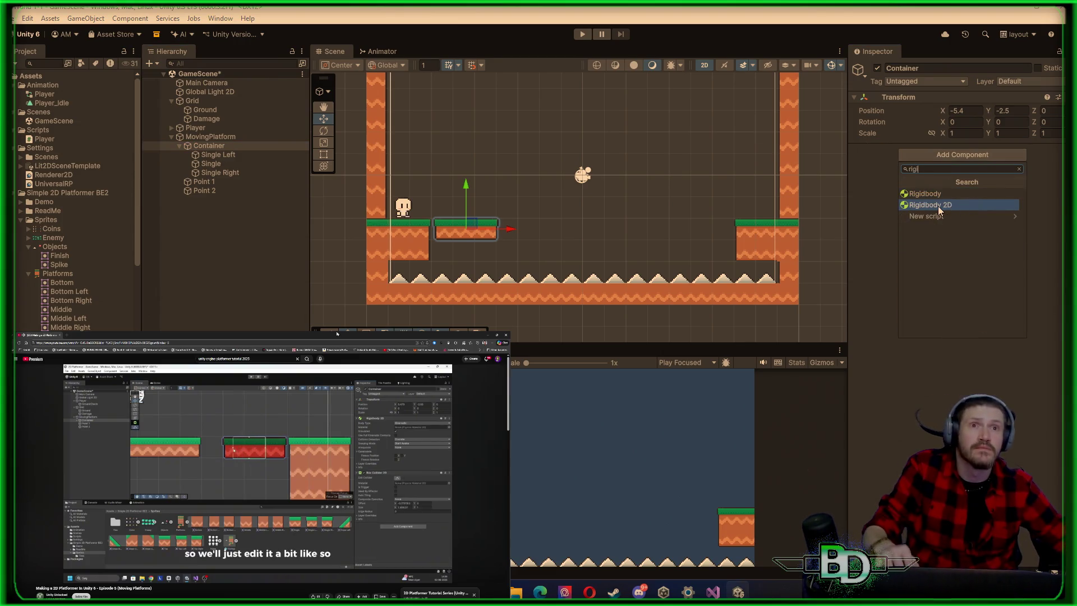
click(935, 206)
click(964, 163)
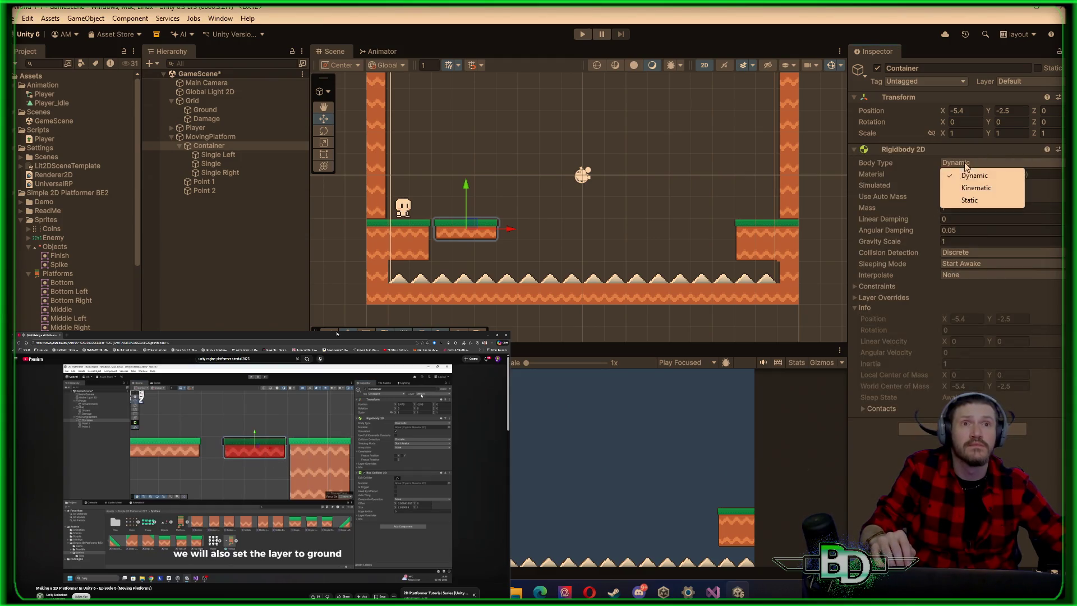
click(971, 189)
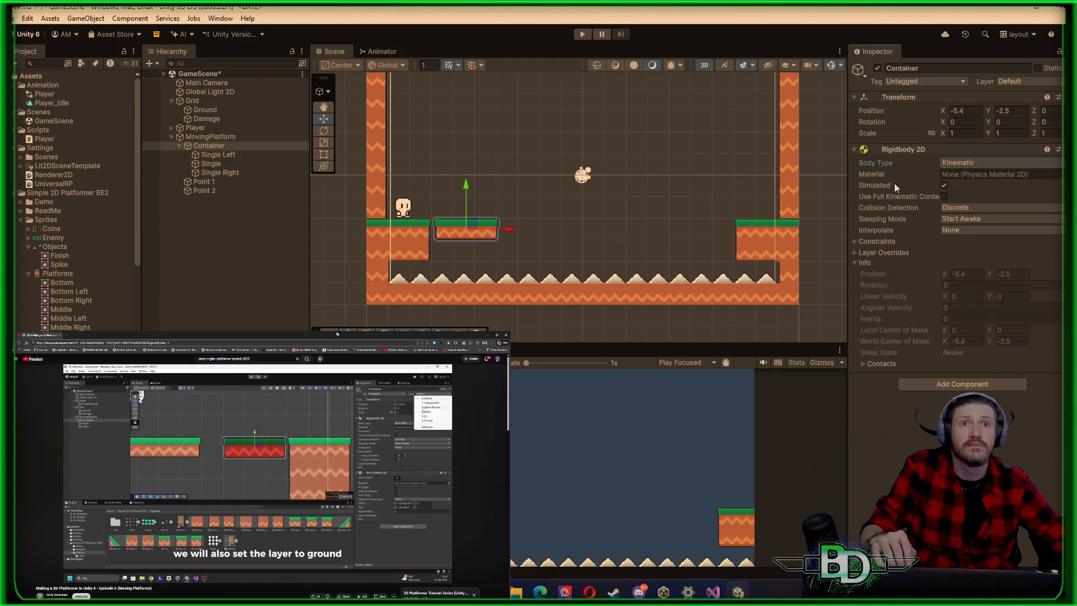
Add a Box Collider 2D component to Container
click(971, 384)
text(box)
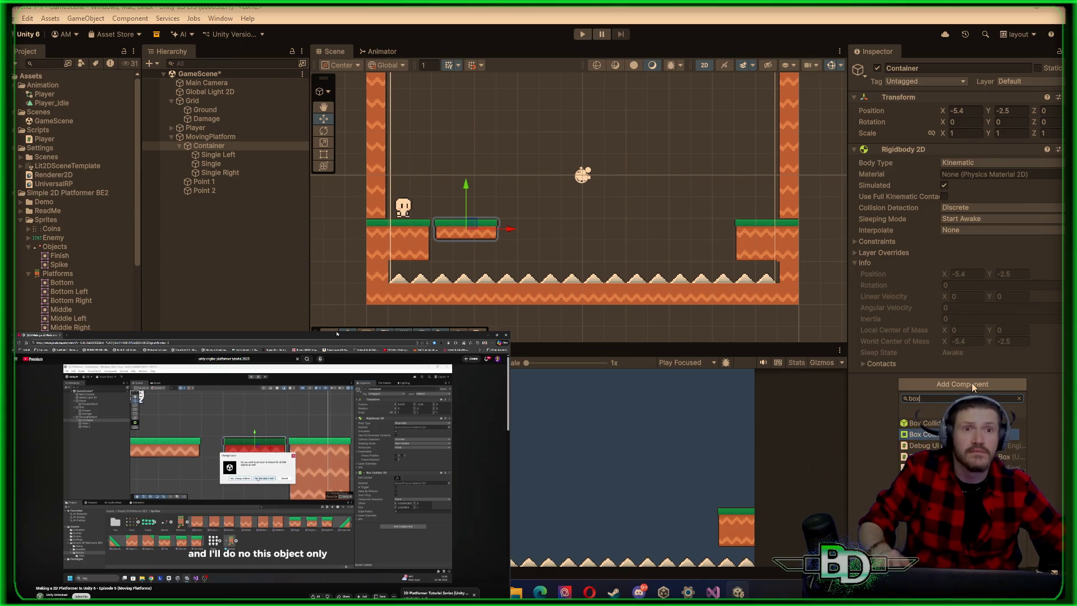
key(Return)
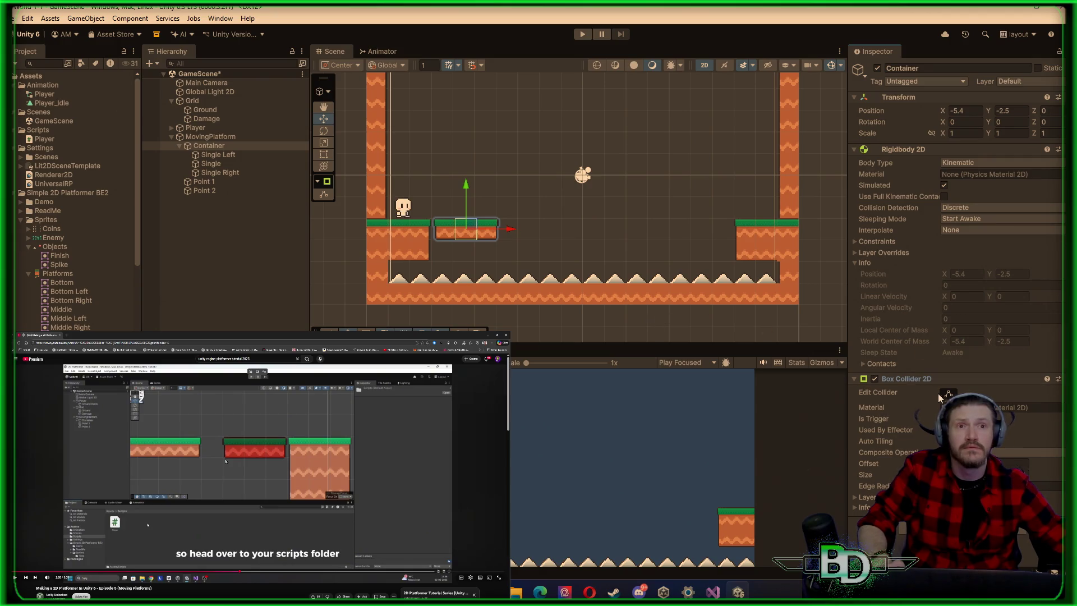
Drag the Box Collider 2D edges out to the platform's left and right ends
scroll(486, 239, up, 4)
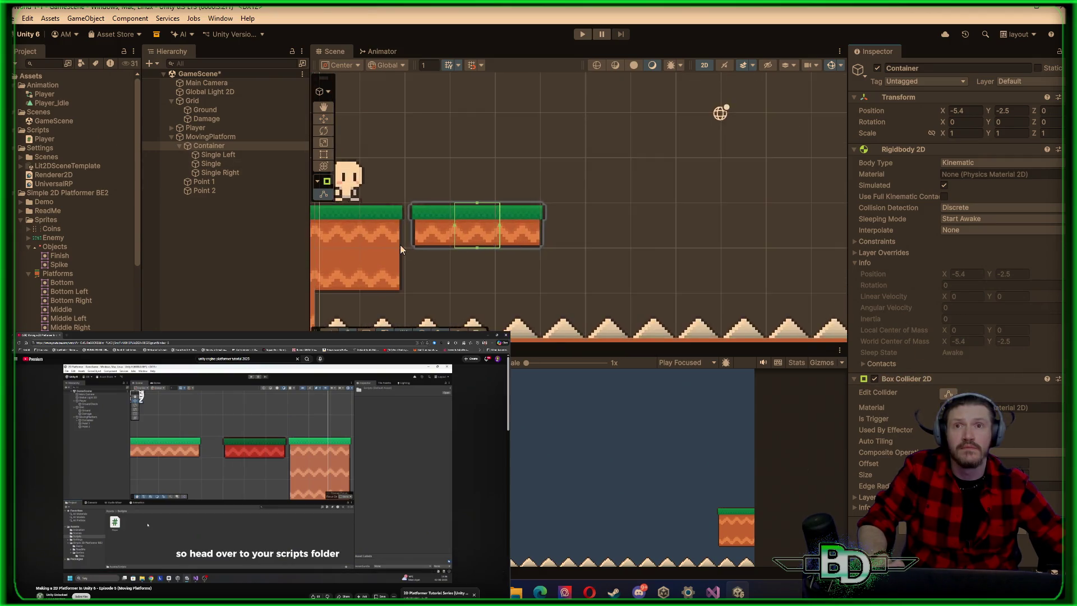
scroll(400, 247, up, 3)
drag(536, 196, 419, 192)
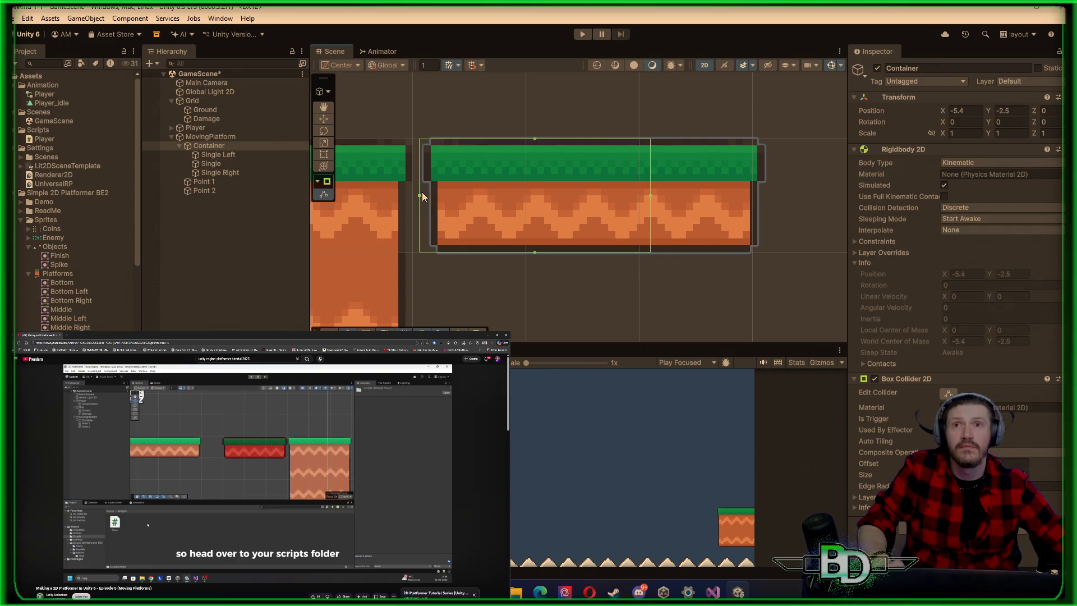
drag(649, 196, 767, 196)
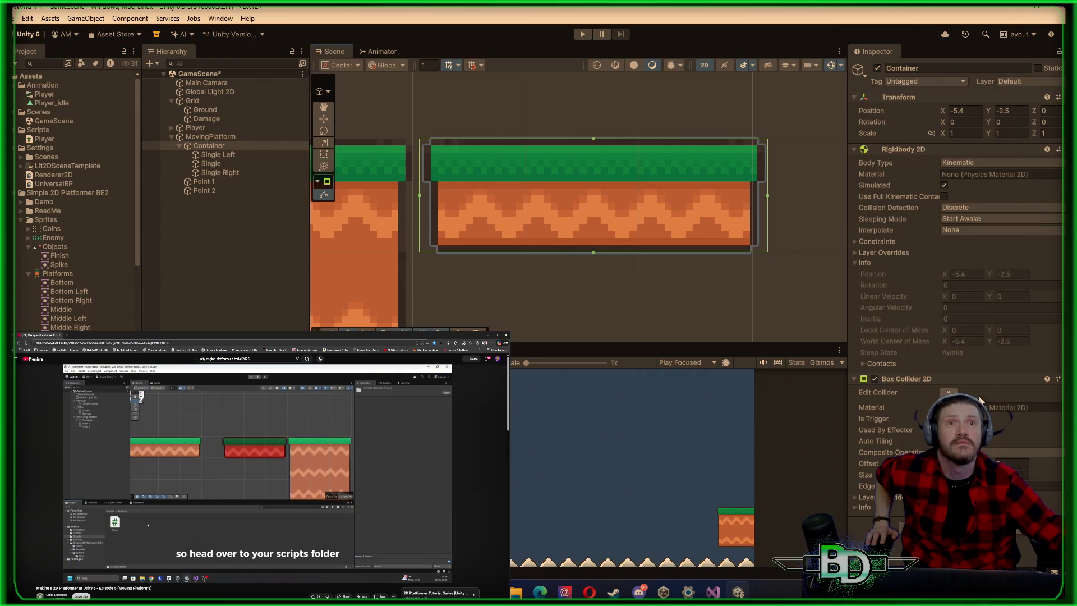
Put Container and its child tiles on the Platform layer
click(1015, 81)
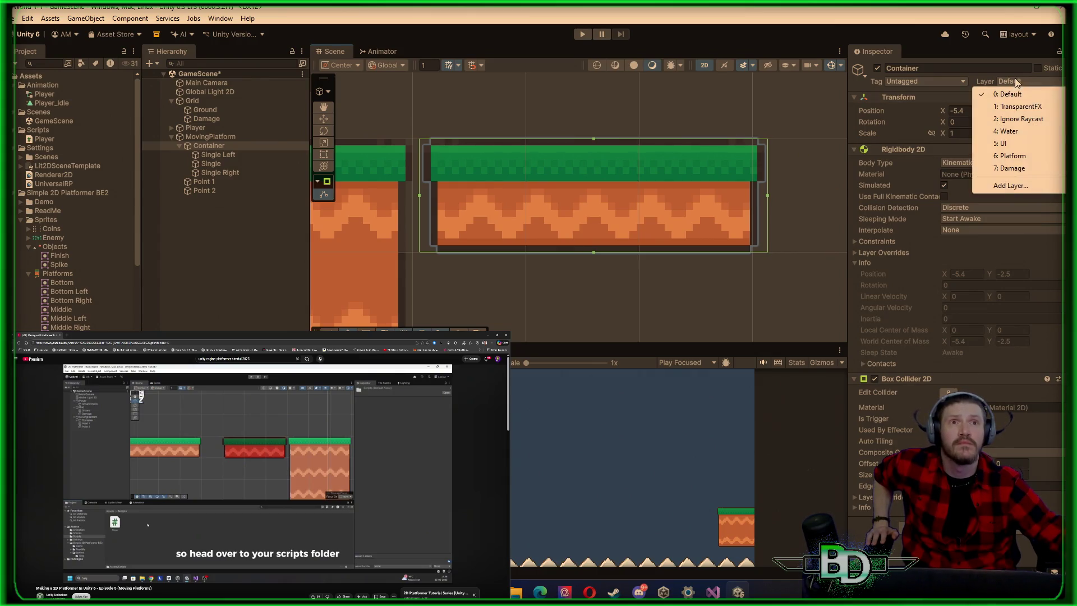
click(1012, 155)
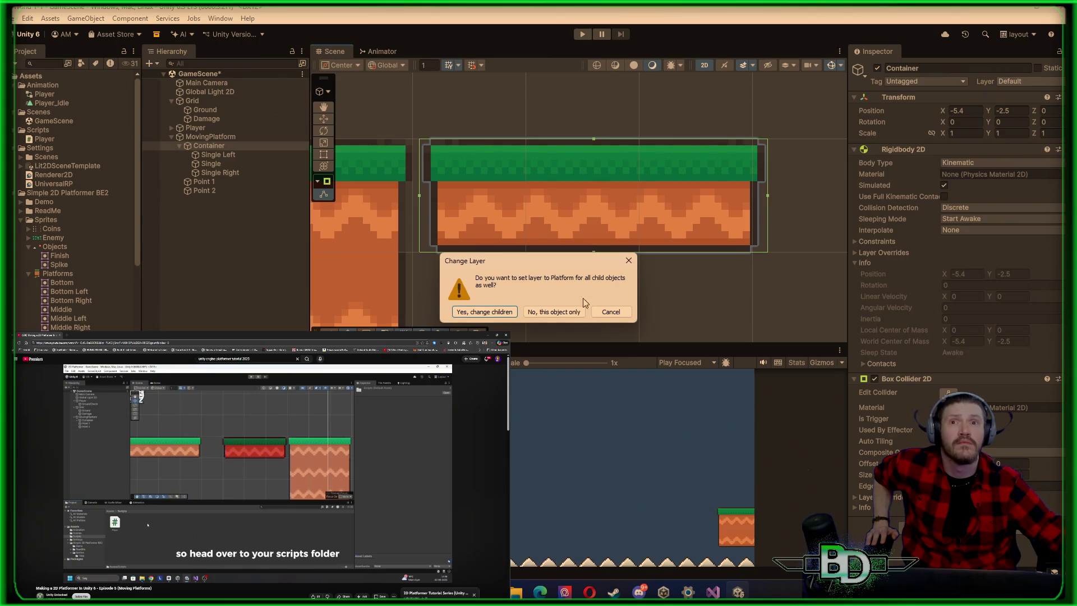
click(494, 316)
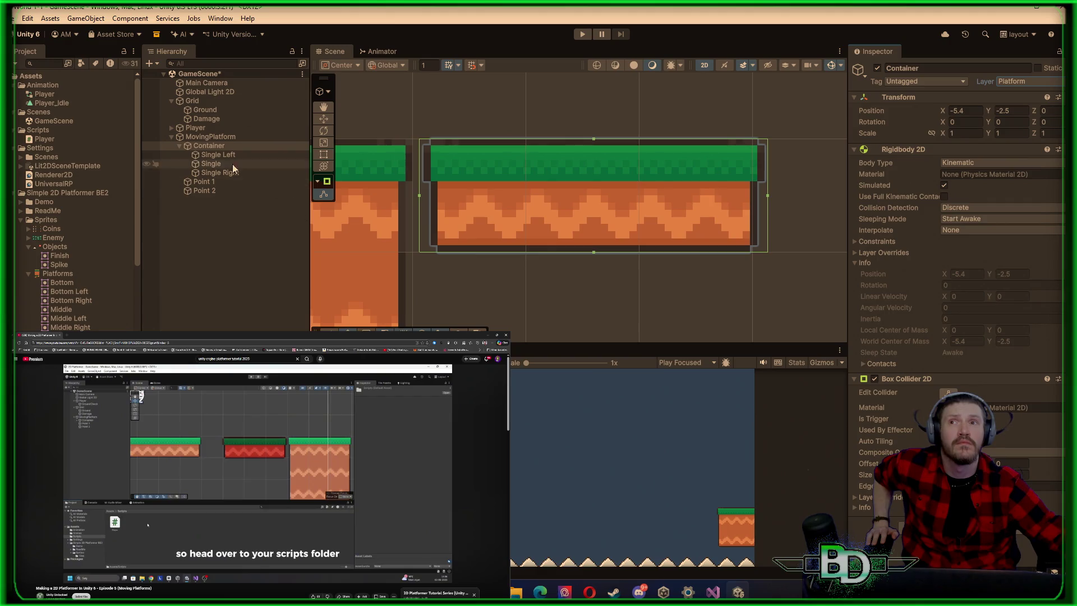
click(203, 181)
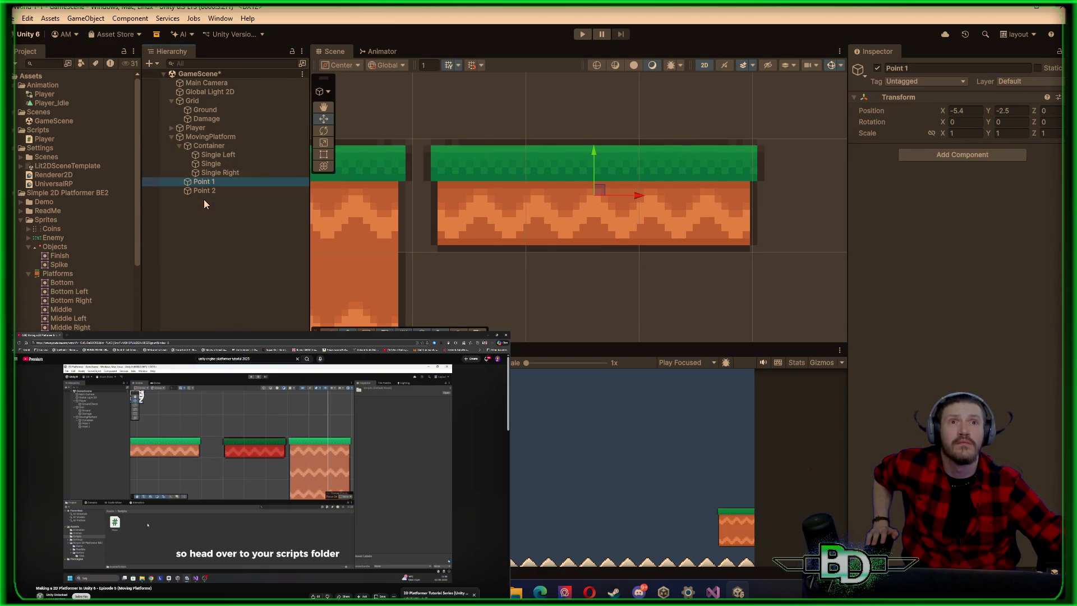
click(205, 191)
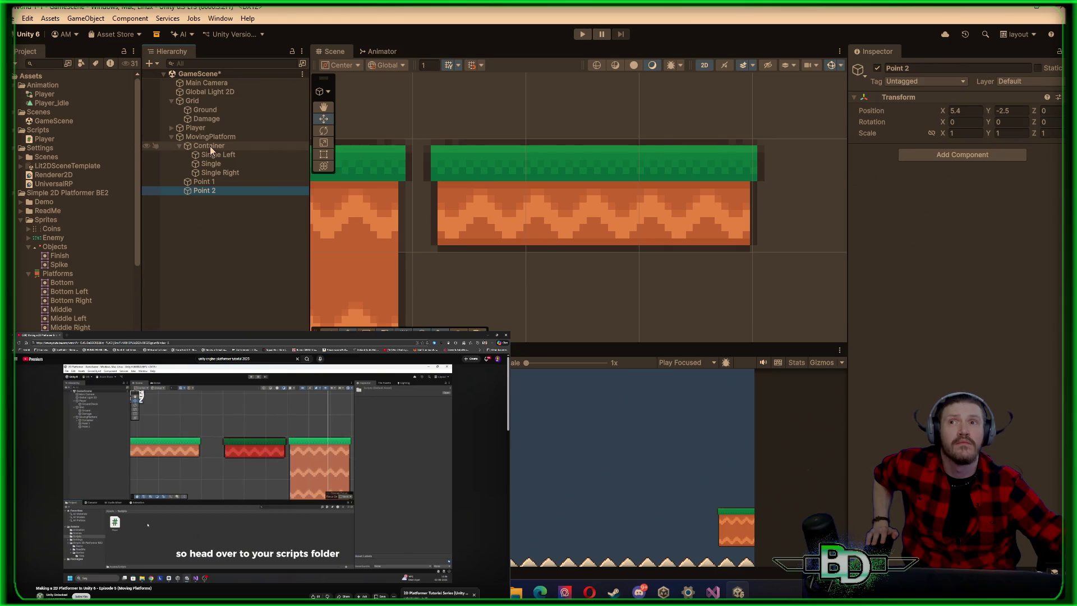
click(215, 155)
click(213, 165)
click(220, 173)
click(218, 154)
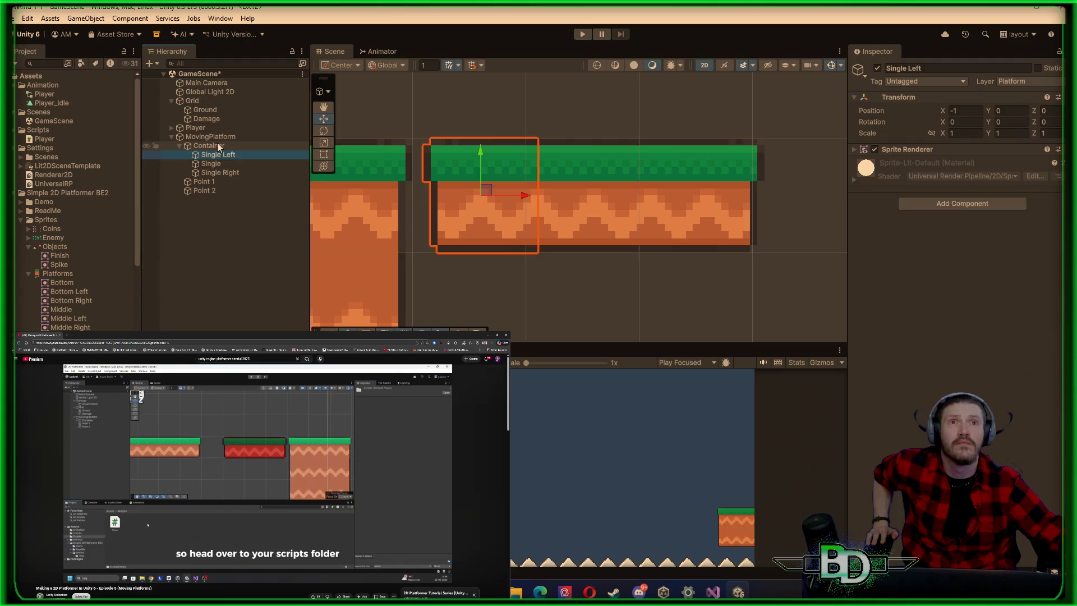
click(218, 146)
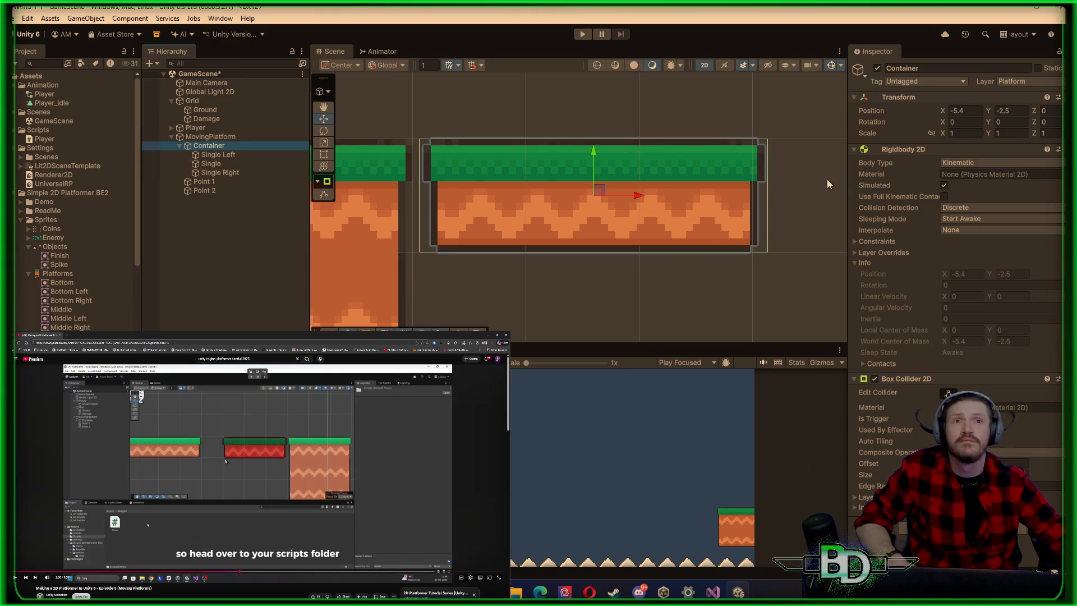
scroll(741, 183, down, 4)
scroll(763, 179, down, 2)
mouse_move(755, 192)
mouse_down()
mouse_move(584, 238)
mouse_move(448, 217)
mouse_up()
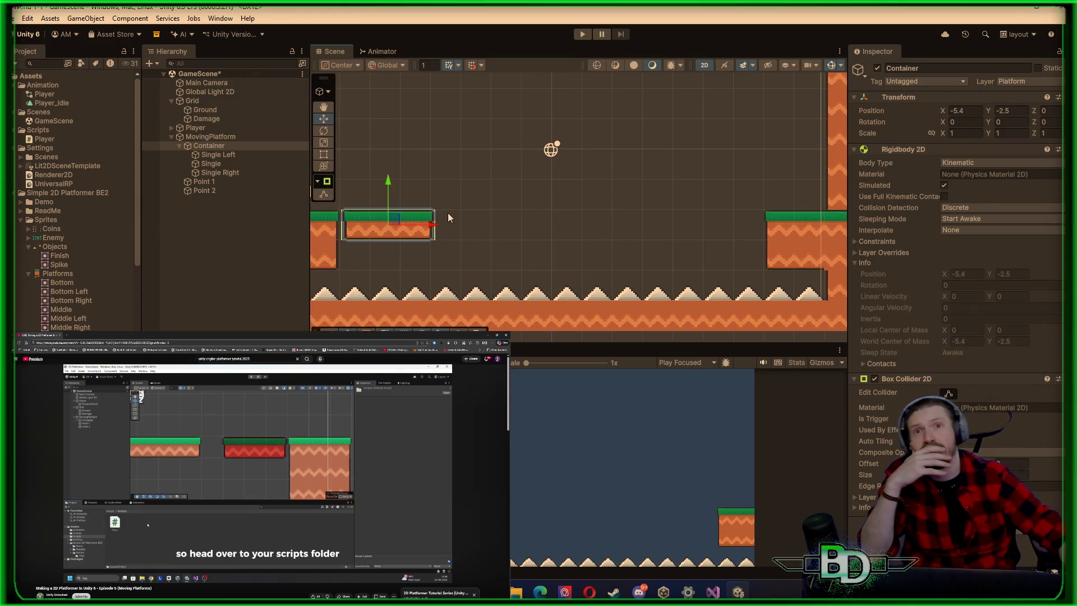